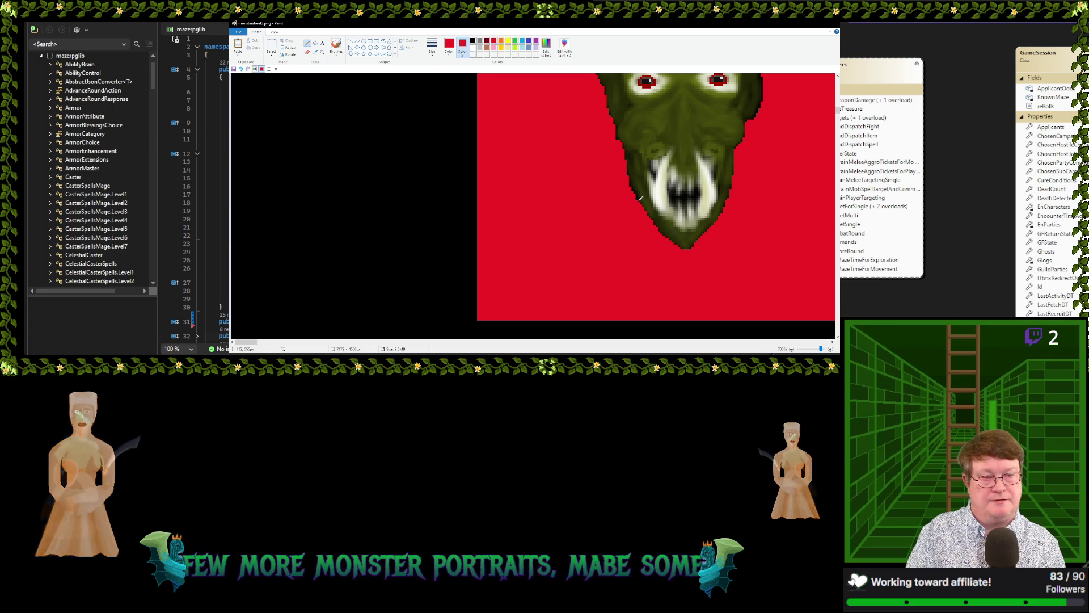
Pencil-trim the lower edge of the monster's right ear
scroll(782, 115, up, 2)
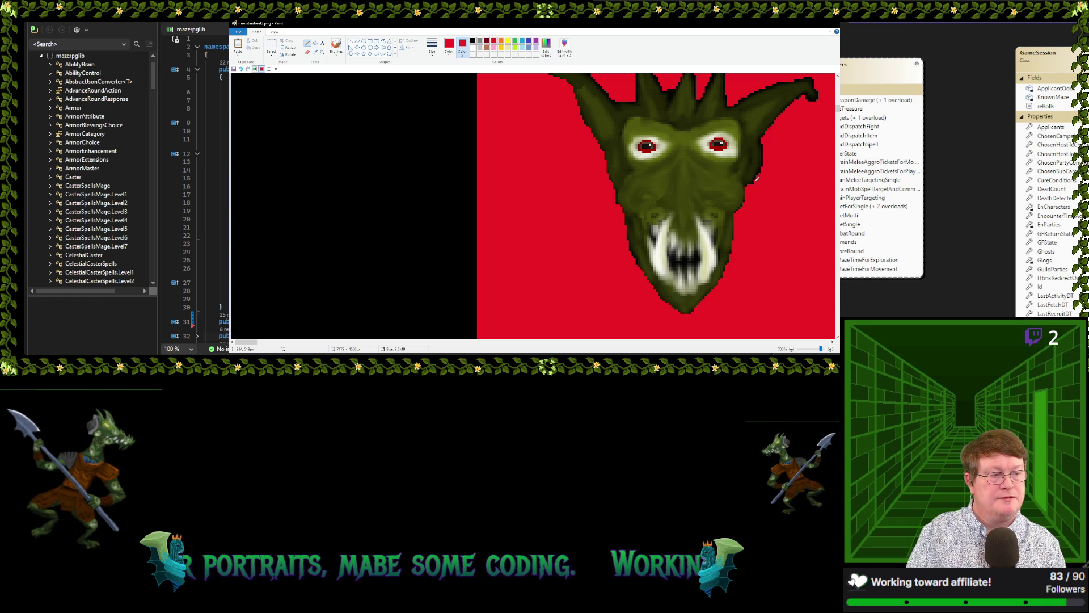
scroll(720, 107, up, 3)
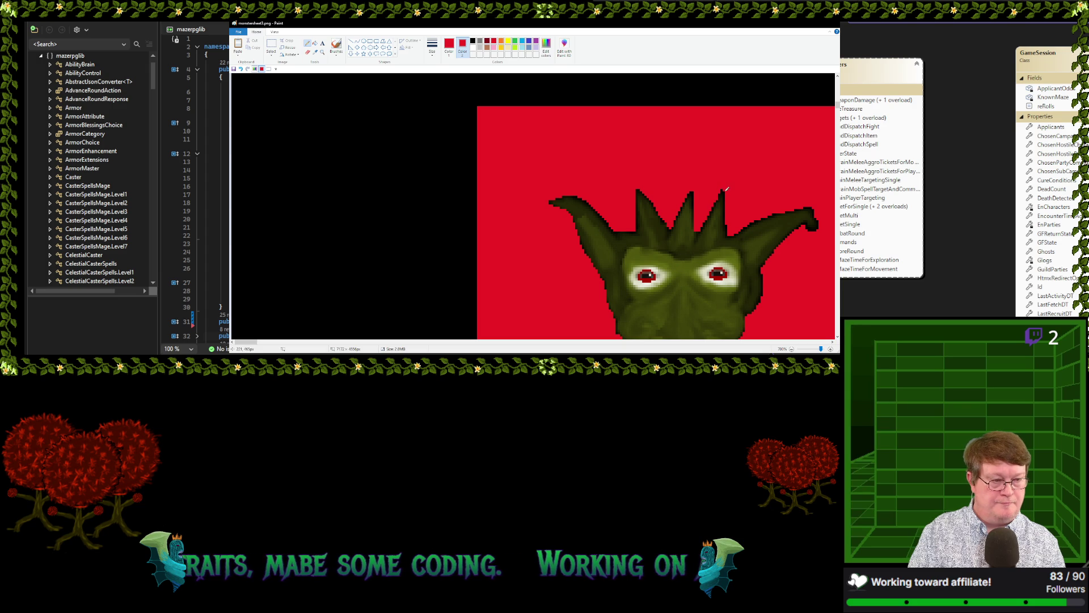
scroll(783, 198, down, 2)
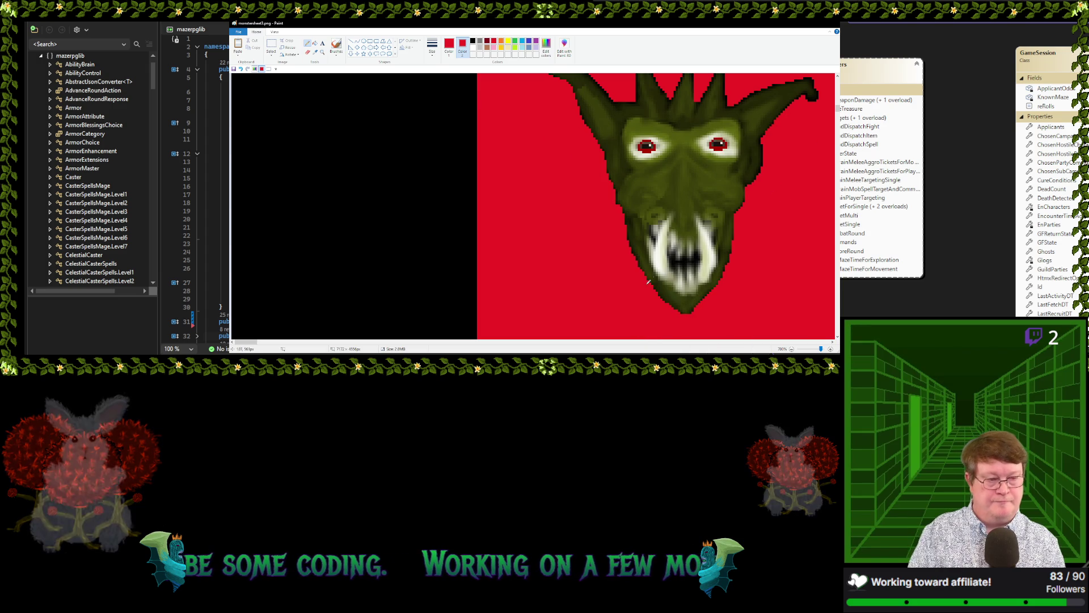
scroll(761, 241, up, 1)
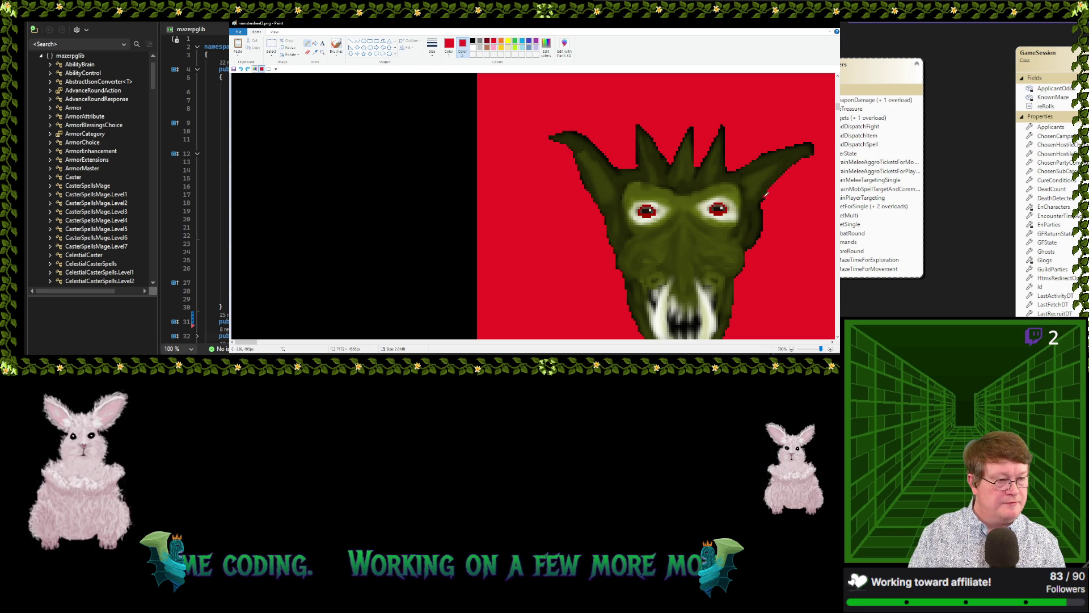
drag(807, 158, 763, 201)
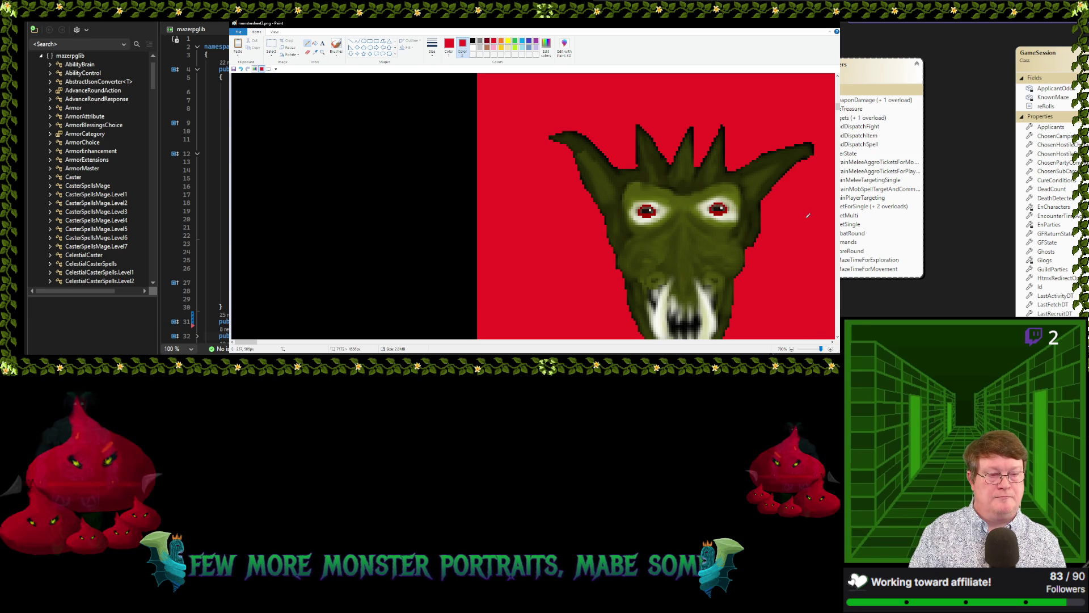
Flood-fill the red background around the head with black as Color 2
scroll(788, 207, down, 1)
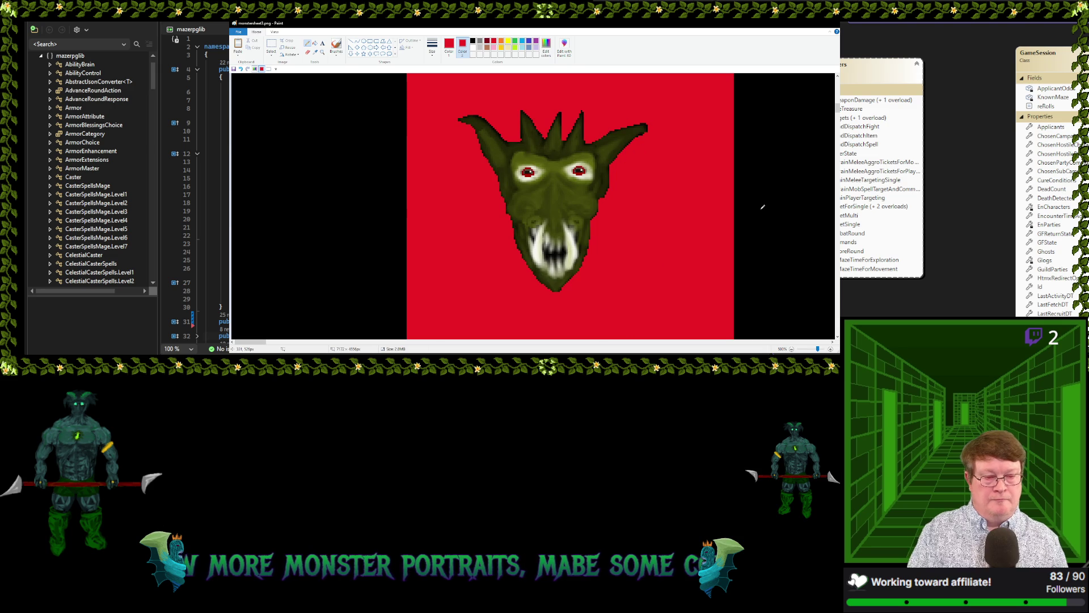
click(314, 44)
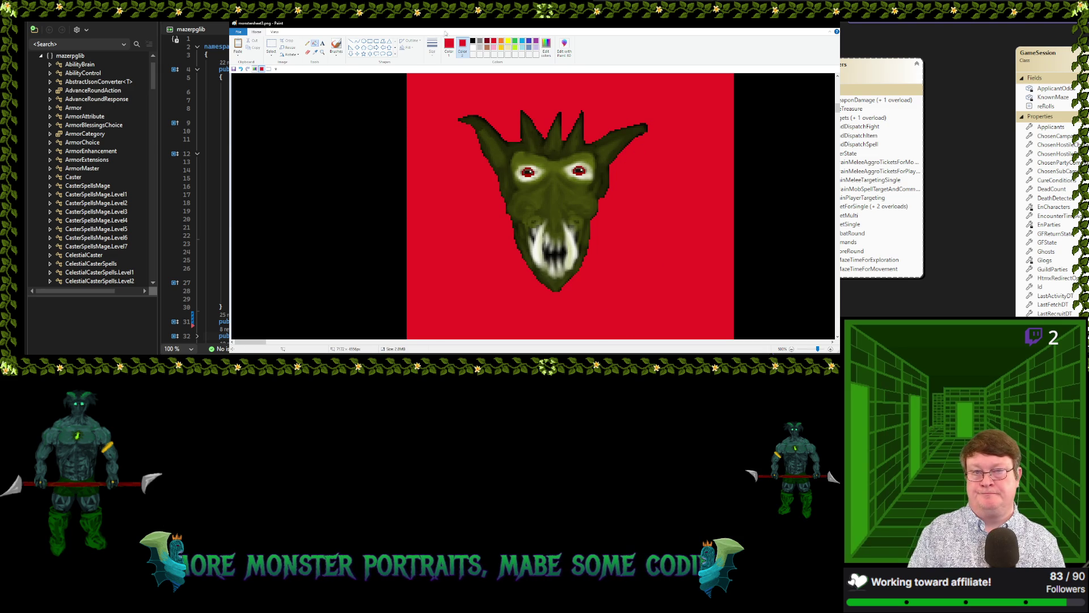
click(472, 40)
right_click(446, 79)
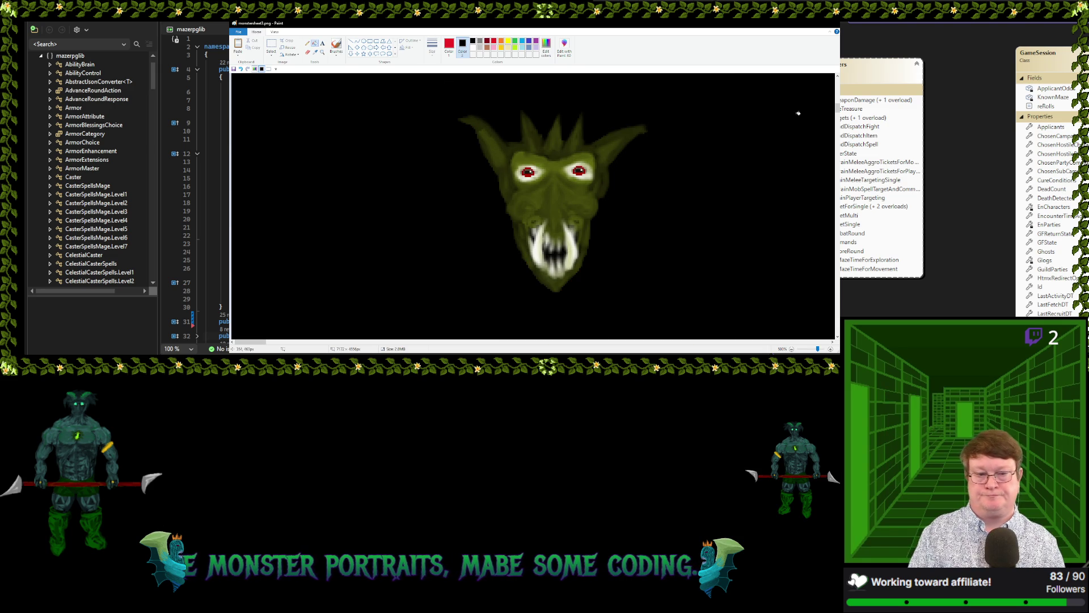
scroll(632, 122, down, 2)
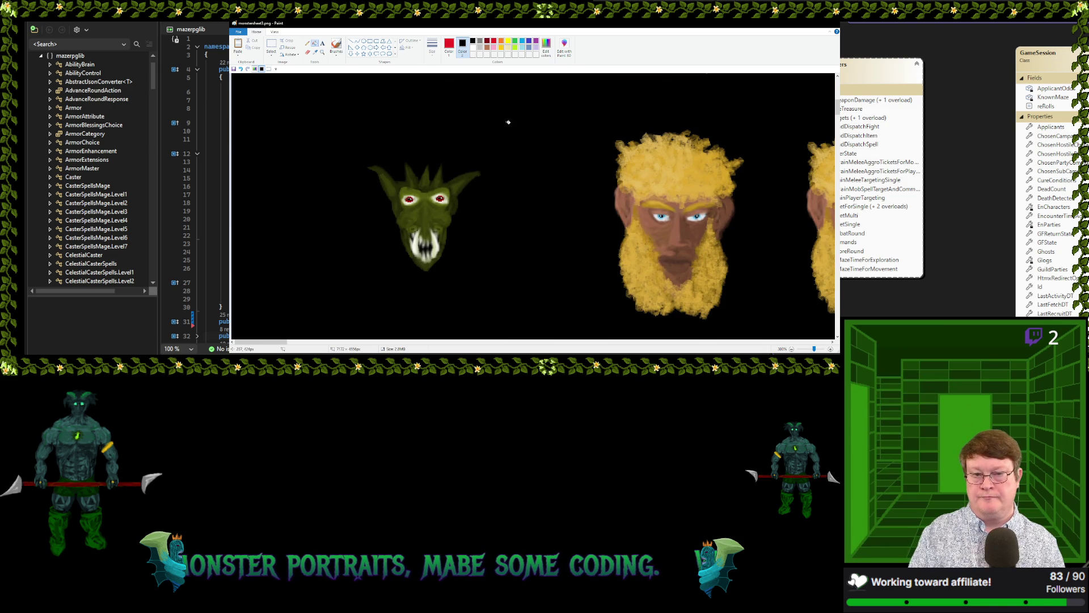
Set Color 1 to black and box-select the goblin head portrait
click(272, 46)
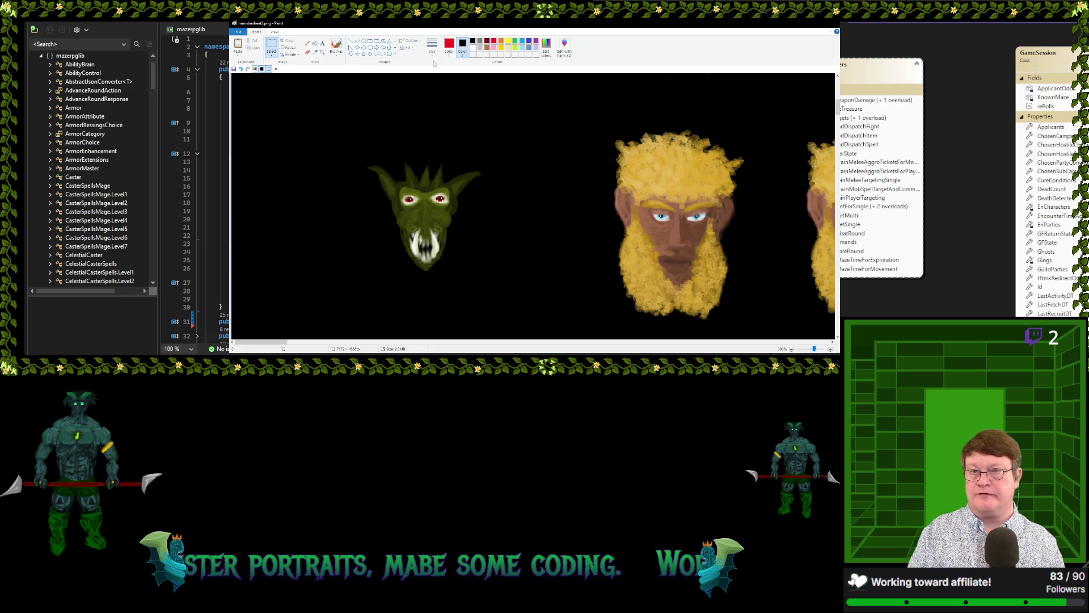
click(471, 42)
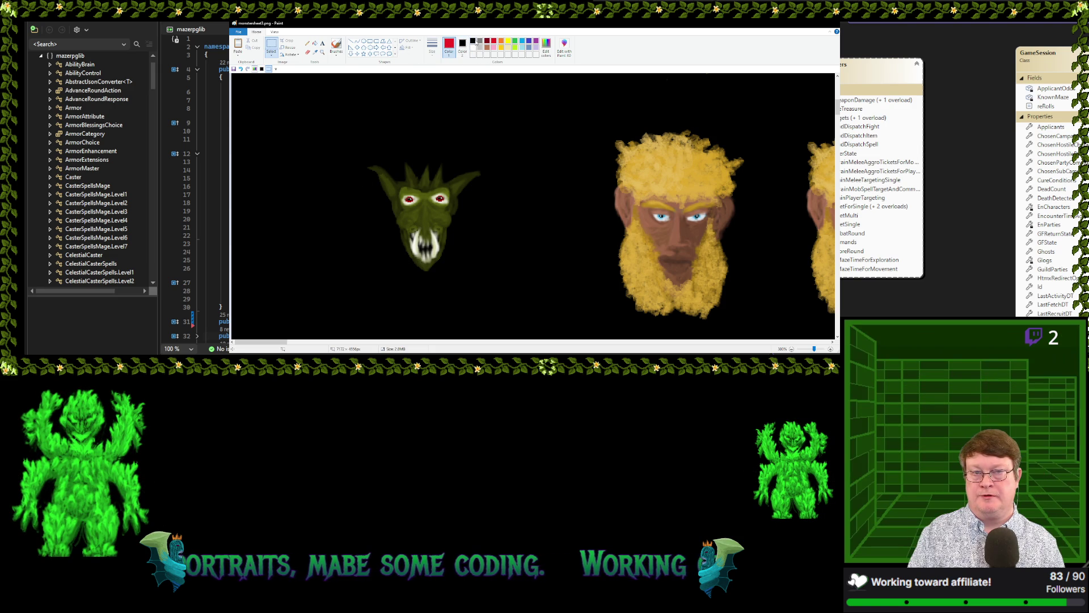
click(472, 43)
drag(344, 141, 503, 276)
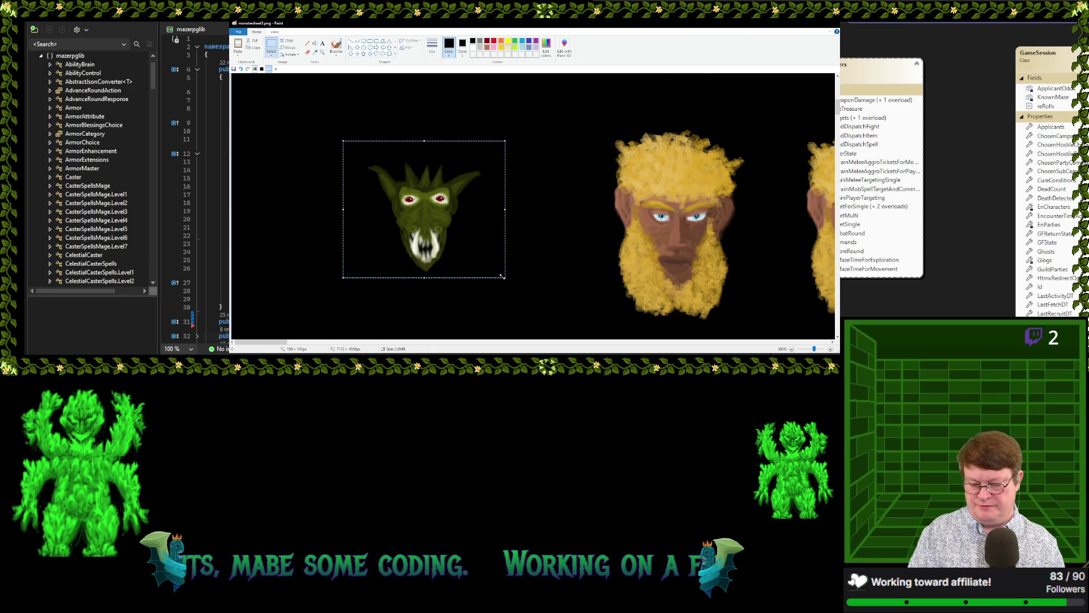
scroll(521, 240, up, 10)
ctrl+scroll(520, 240, down, 2)
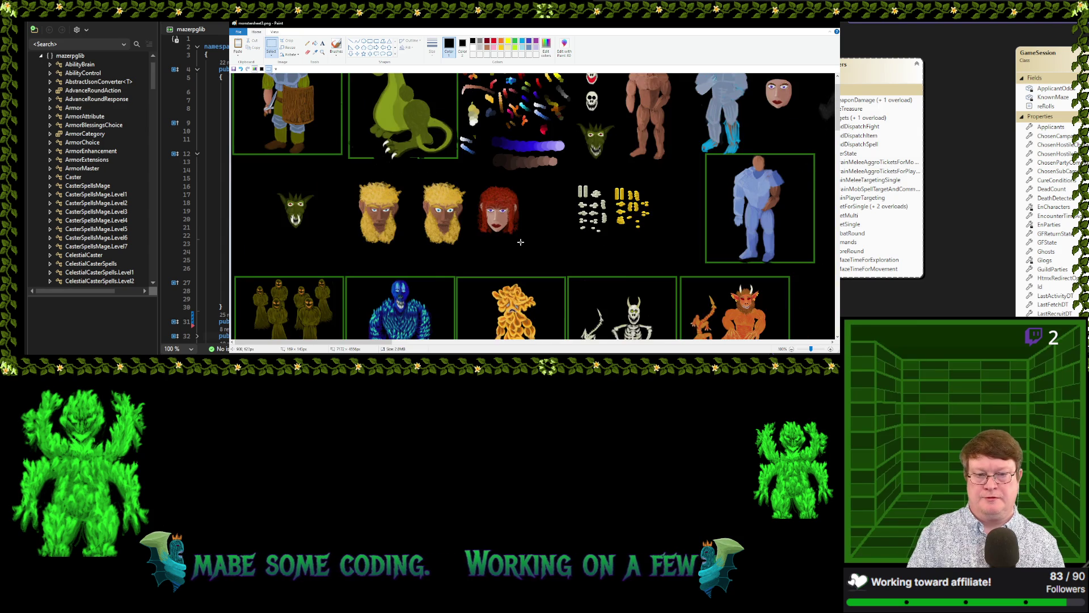
Paste the goblin head and drag it over the green dinosaur's head
scroll(521, 240, up, 1)
ctrl+scroll(393, 211, up, 1)
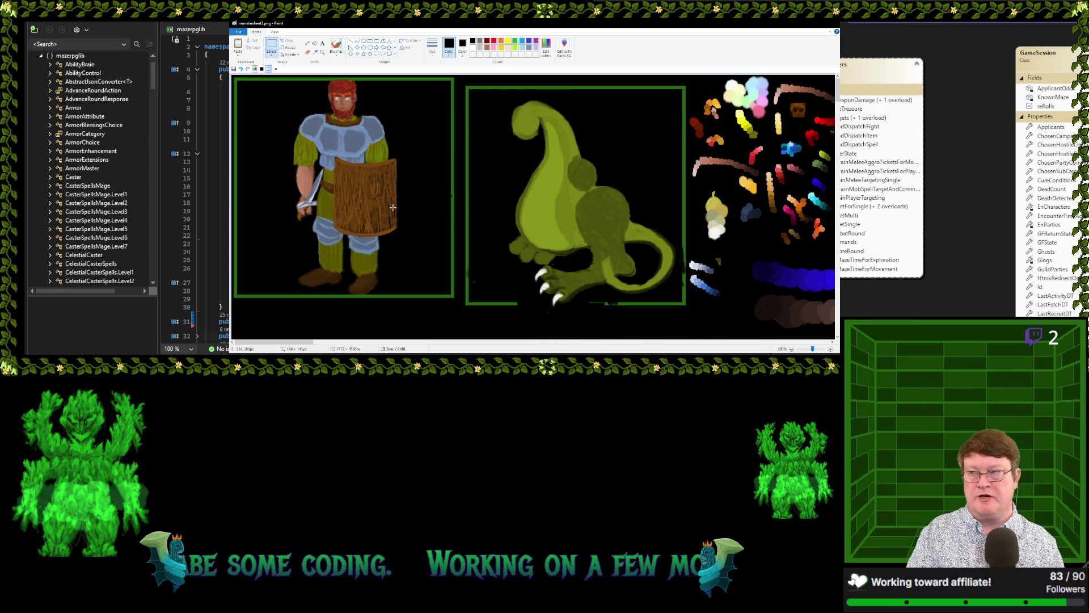
key(ctrl+v)
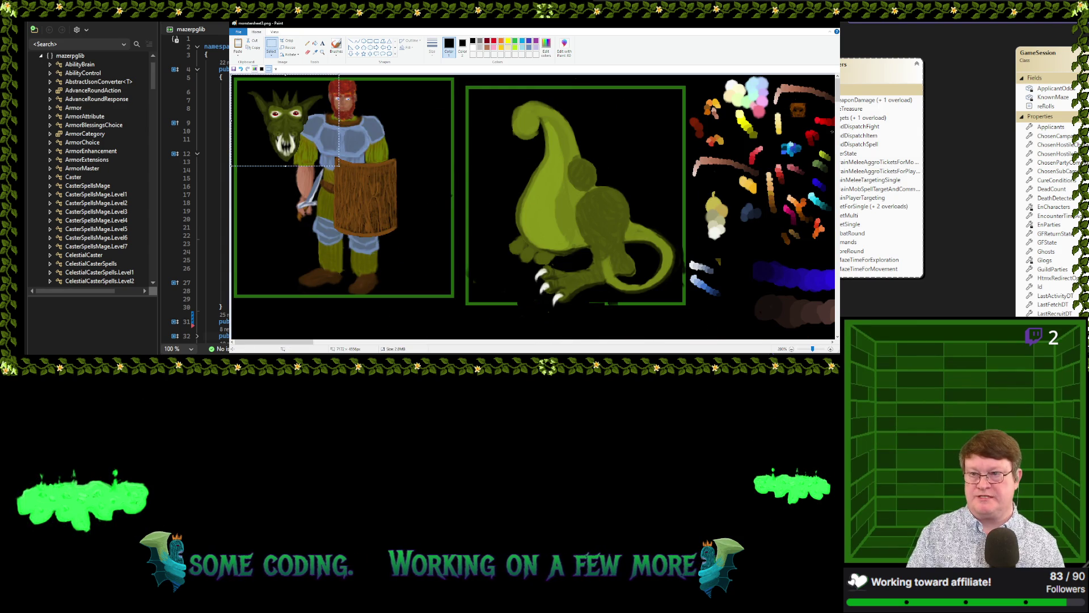
mouse_move(274, 132)
mouse_down()
mouse_move(534, 146)
mouse_move(553, 202)
mouse_move(511, 152)
mouse_up()
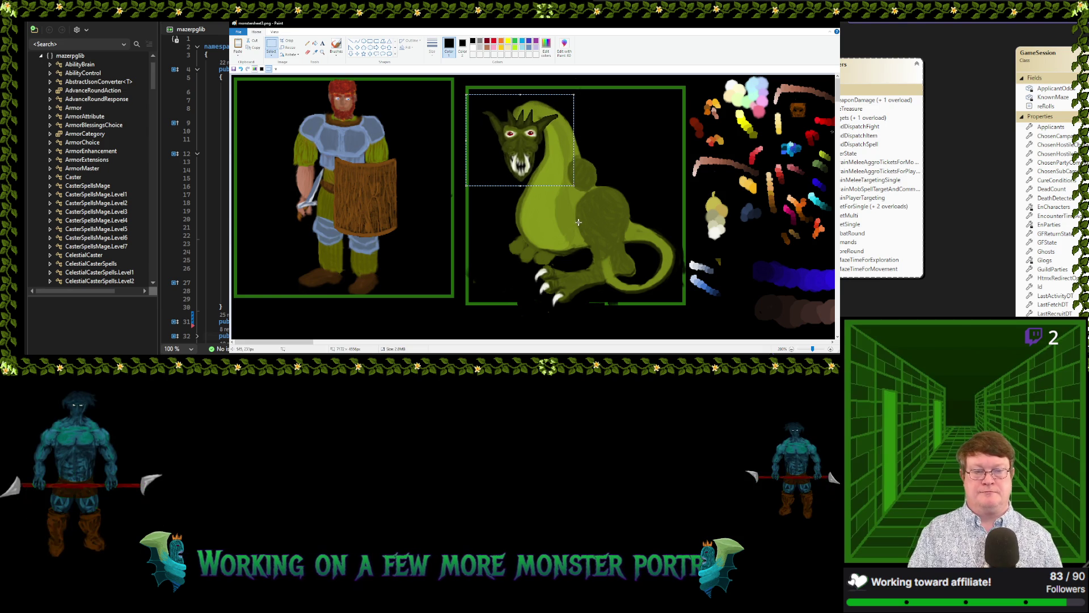
scroll(490, 241, down, 1)
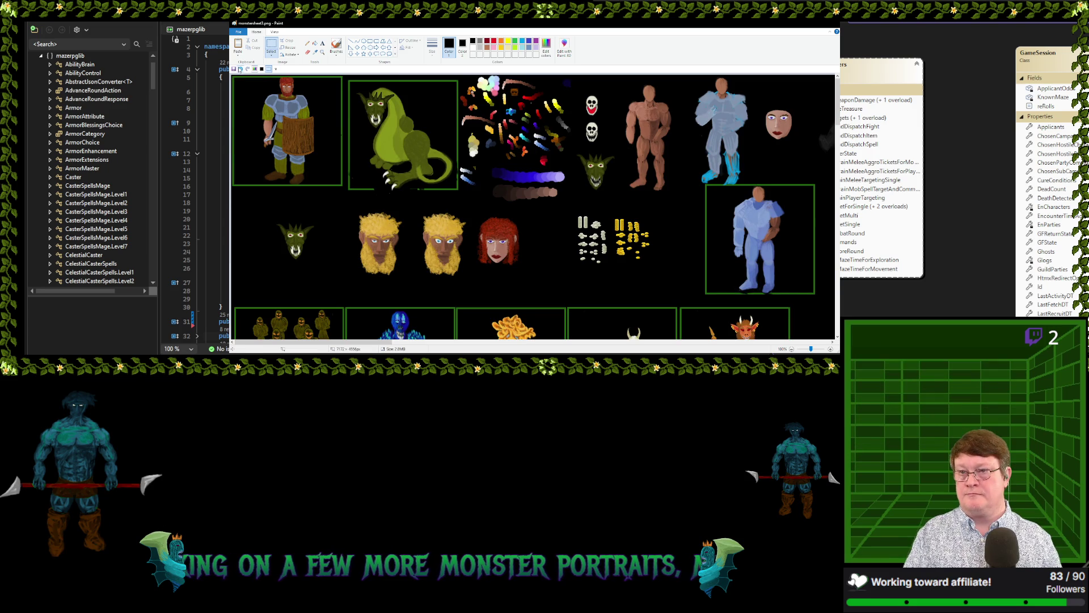
Undo the goblin head, try a blond bearded head on the dinosaur, then undo it
click(240, 69)
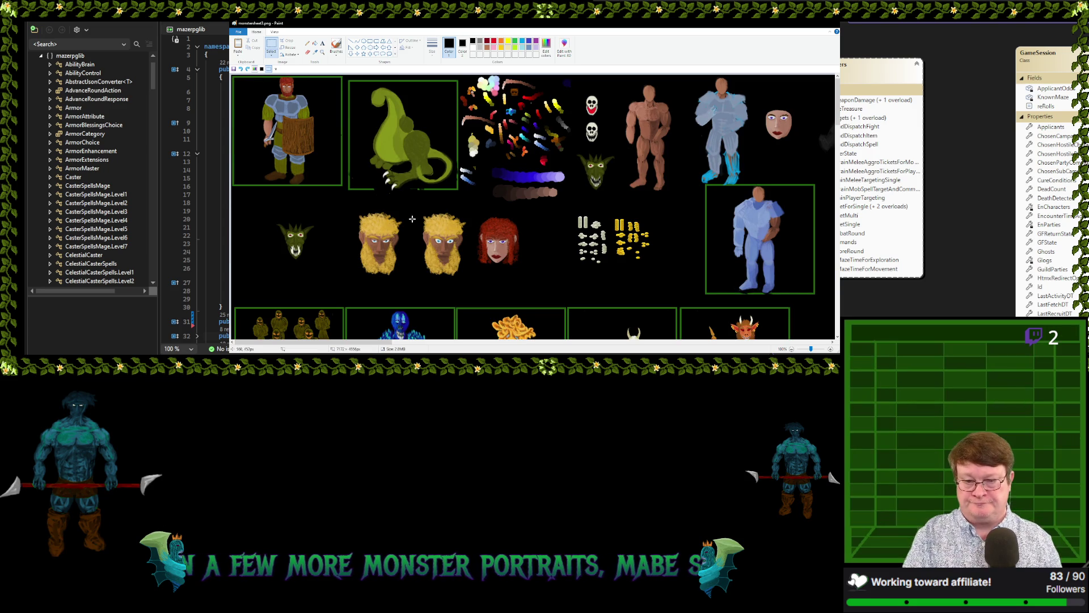
mouse_move(418, 208)
mouse_down()
mouse_move(473, 282)
mouse_move(388, 147)
mouse_move(446, 264)
mouse_up()
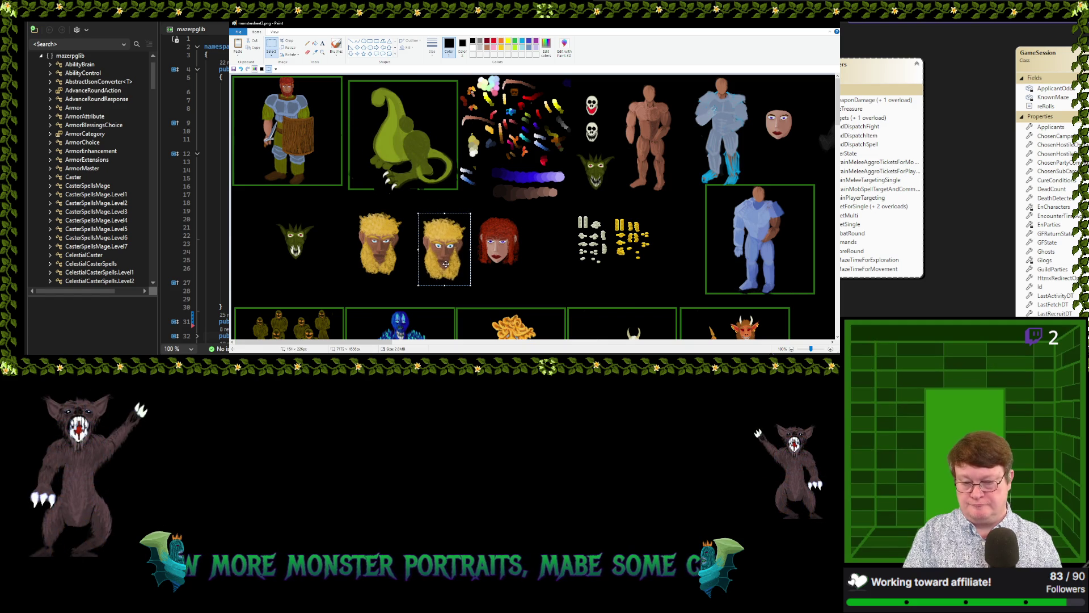
mouse_move(446, 264)
mouse_down()
mouse_move(257, 125)
mouse_move(384, 121)
mouse_move(397, 132)
mouse_move(372, 112)
mouse_up()
click(391, 142)
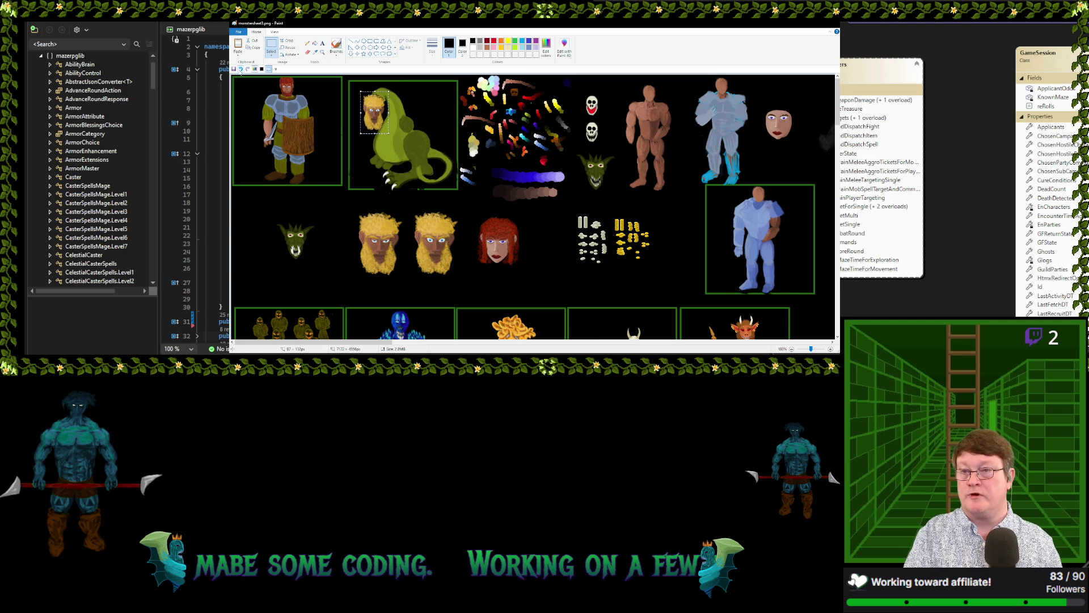
click(241, 69)
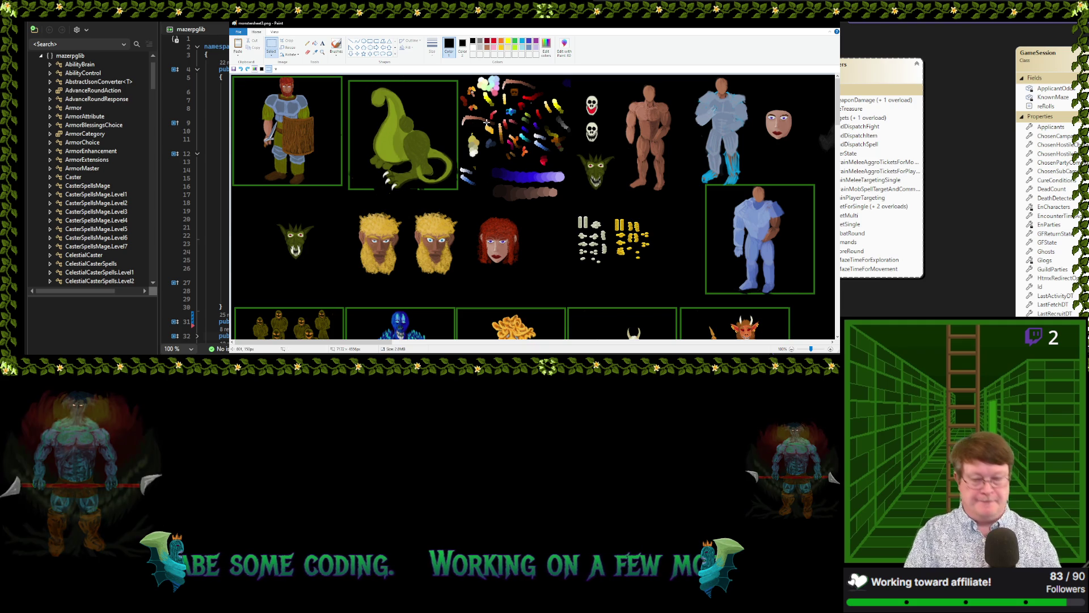
scroll(417, 164, up, 1)
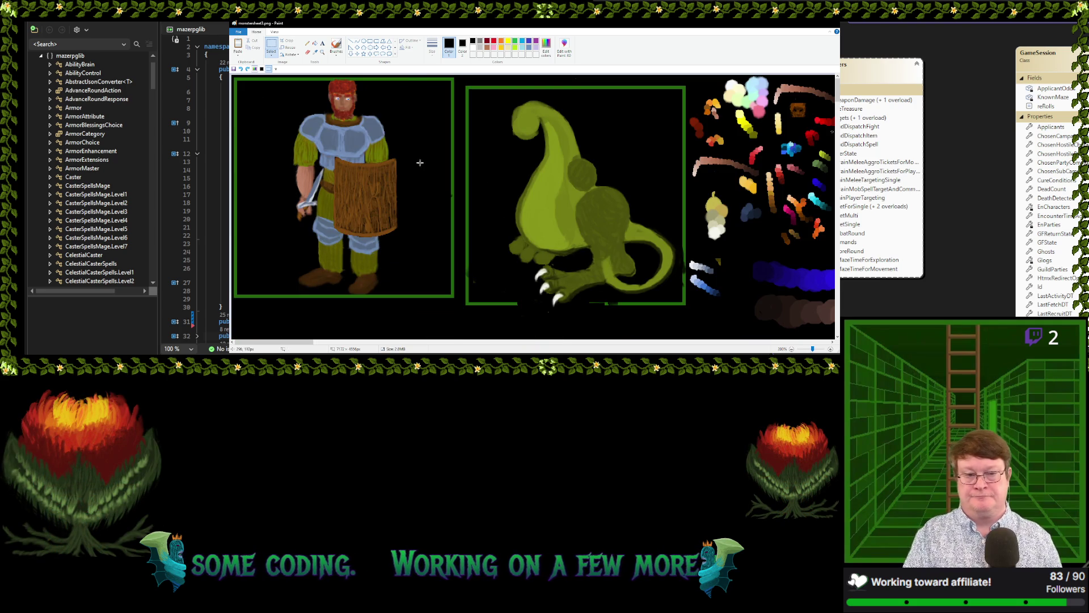
Sample the dinosaur's olive green into Color 1 for brushing
scroll(626, 181, up, 1)
mouse_move(270, 342)
mouse_down()
mouse_move(323, 343)
mouse_move(299, 350)
mouse_up()
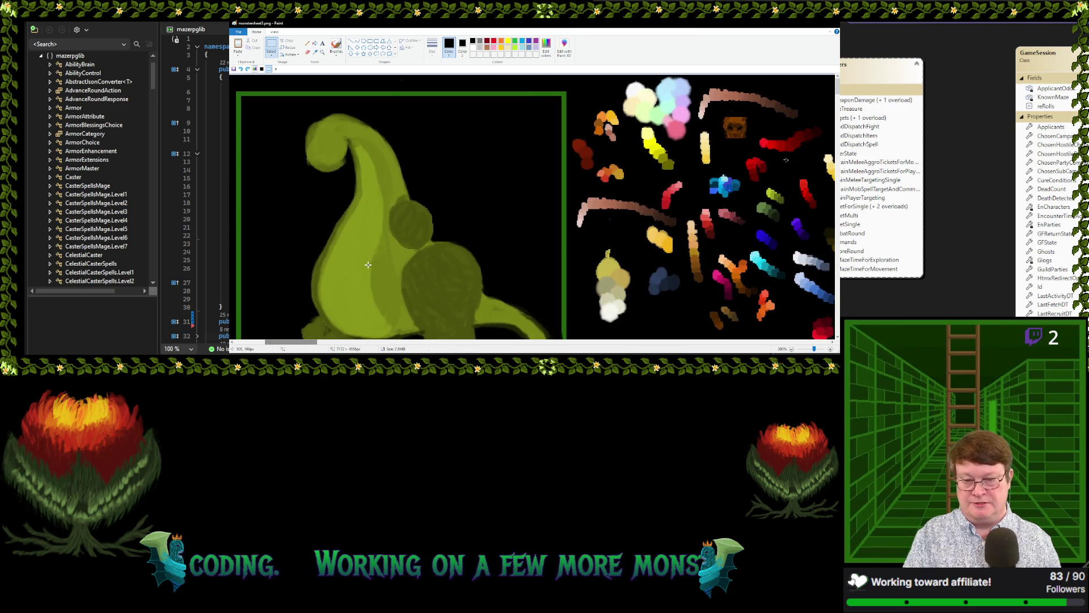
scroll(368, 265, down, 2)
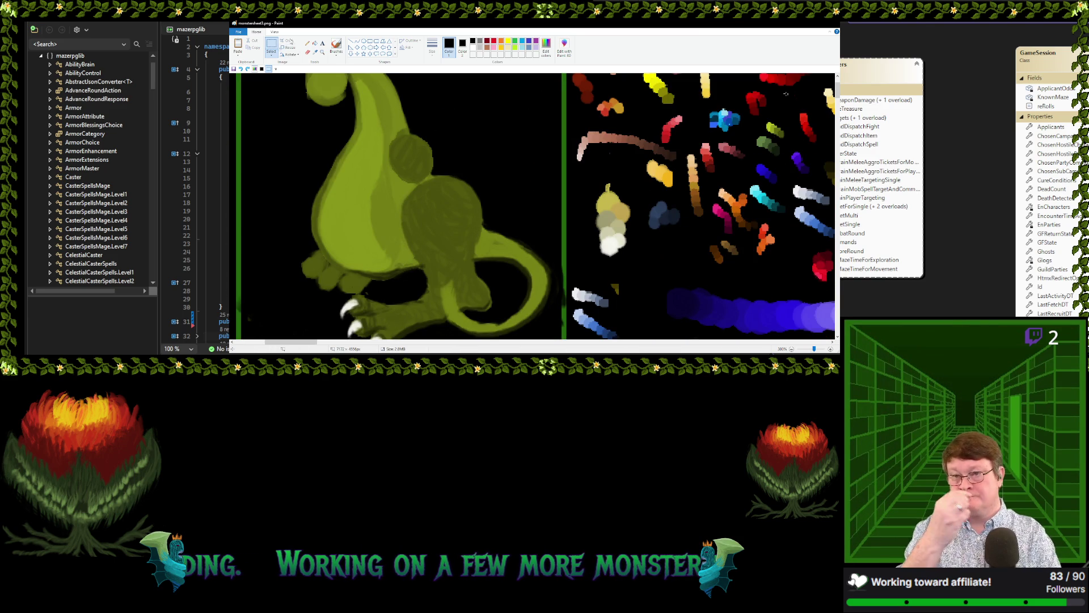
click(315, 52)
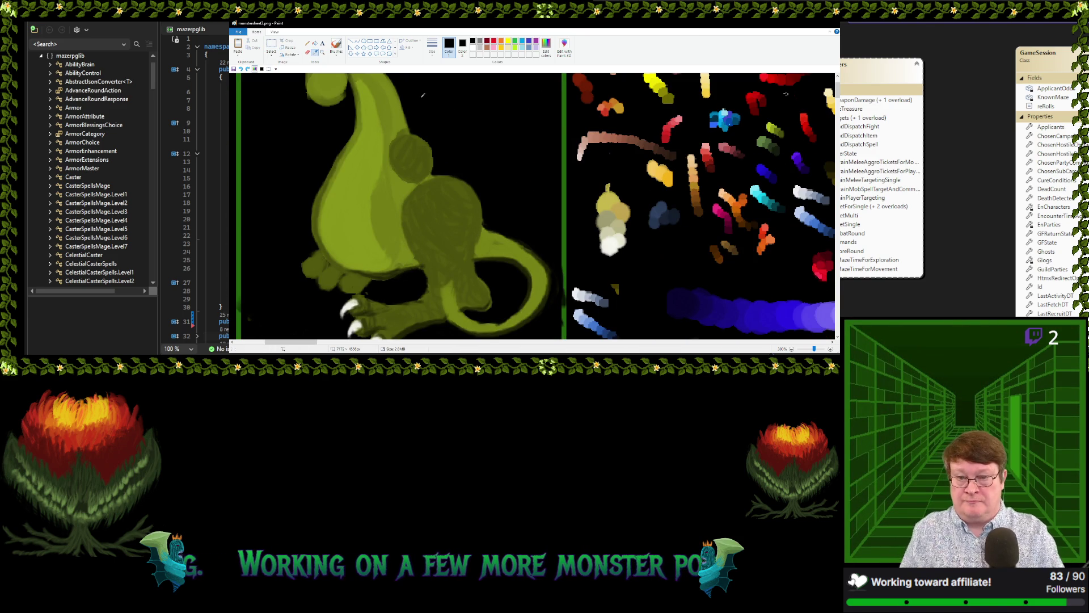
click(393, 138)
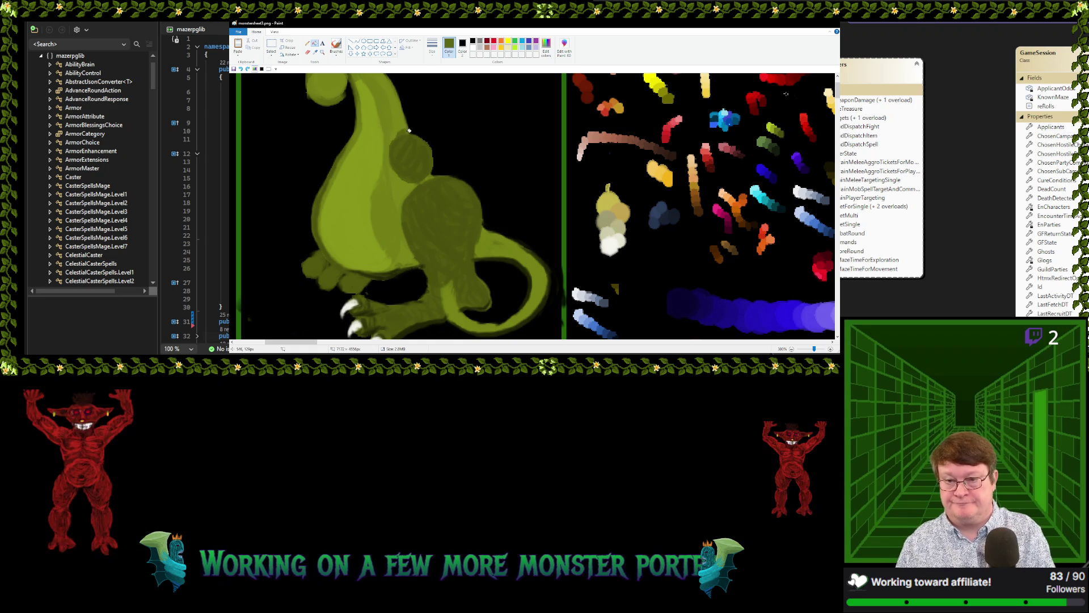
click(336, 47)
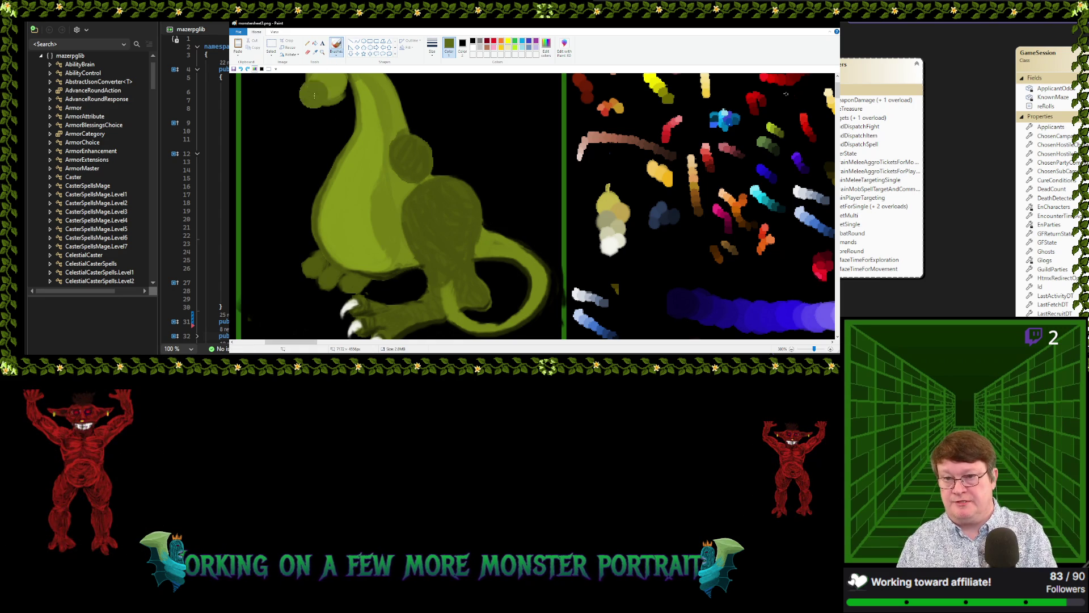
click(314, 52)
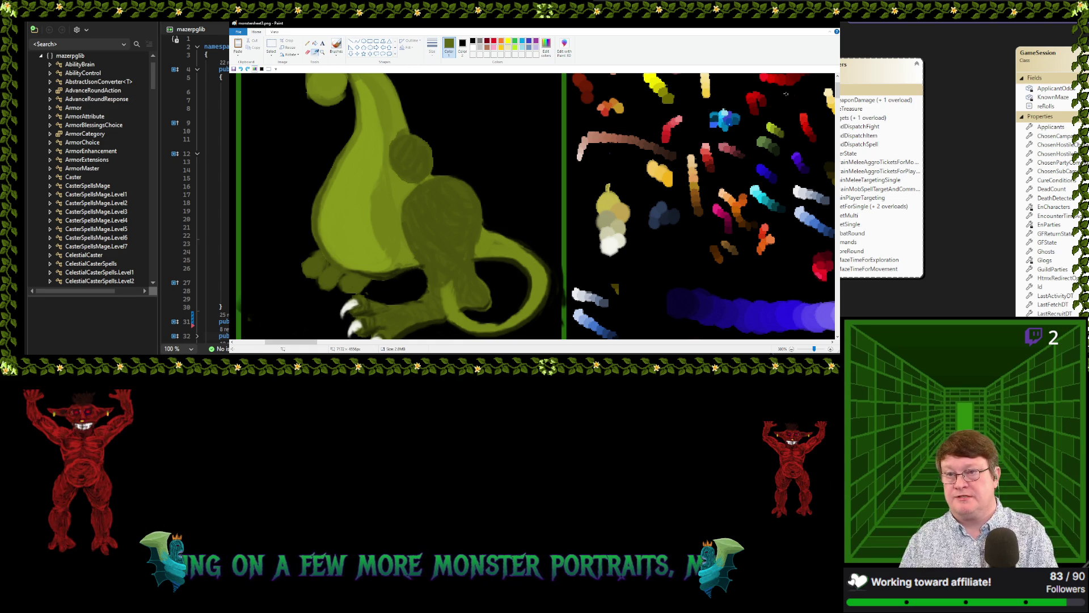
click(405, 128)
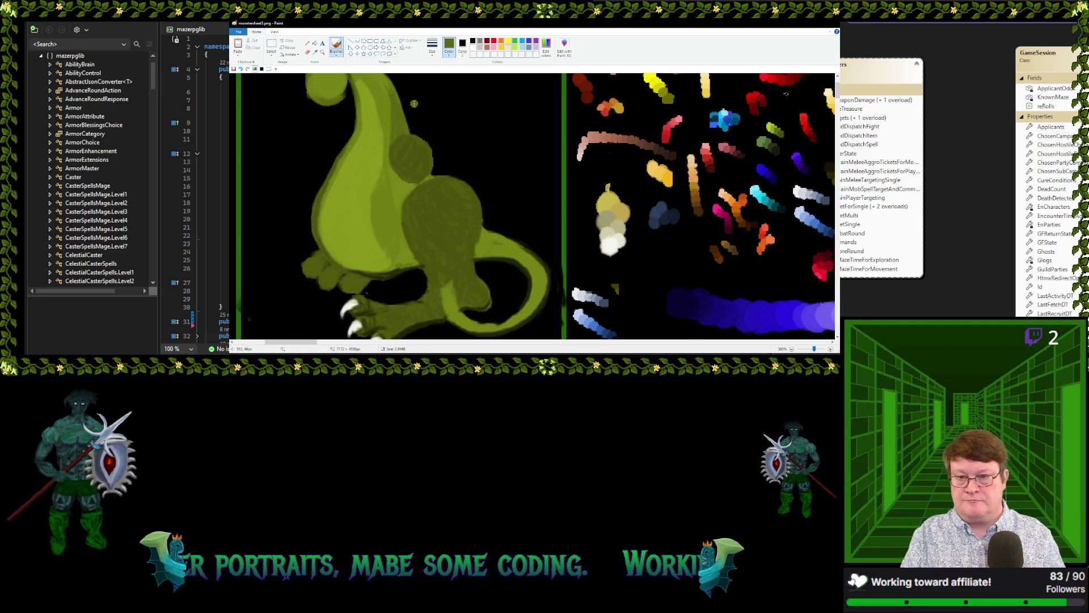
Brush small darker shading marks onto the curl at the top of the horn
scroll(414, 103, up, 2)
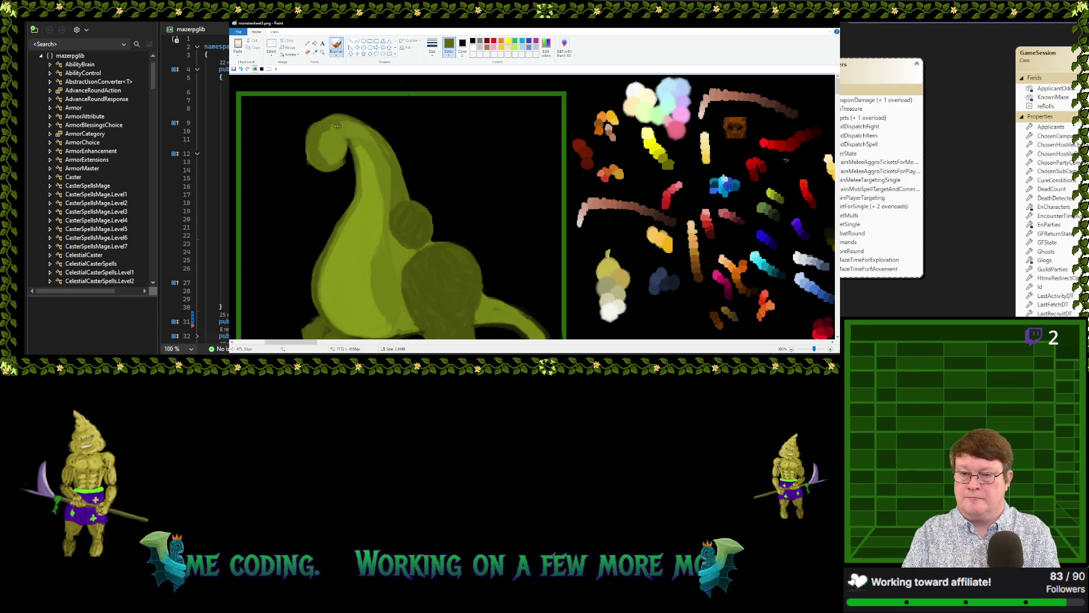
mouse_move(329, 130)
mouse_down()
mouse_move(338, 151)
mouse_move(337, 137)
mouse_up()
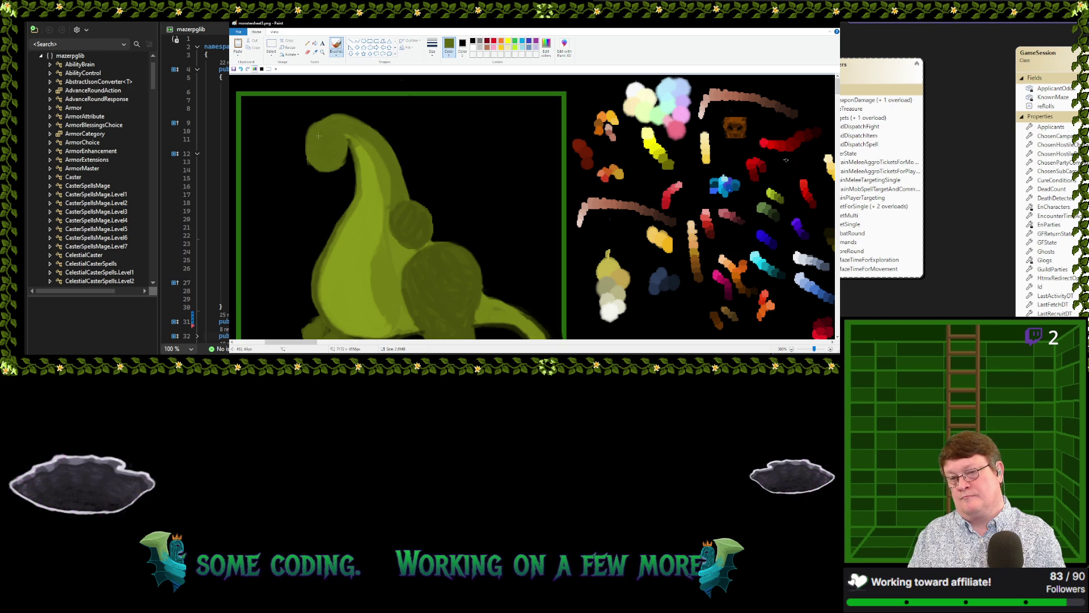
Sample black and brush along the horn's edges, inside its curl and the head's top edge
click(315, 51)
click(297, 138)
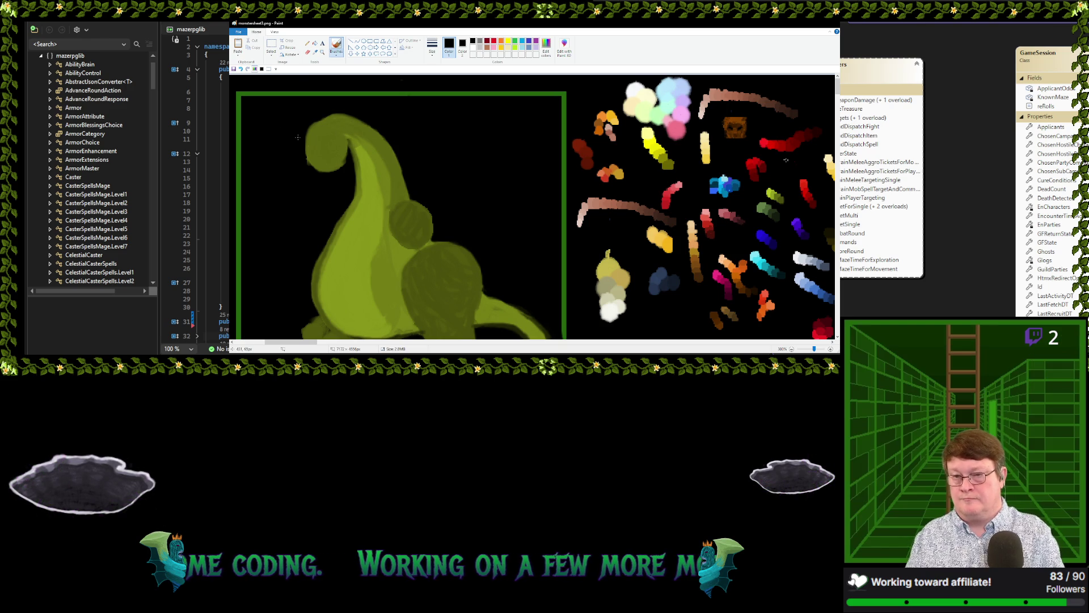
drag(306, 155, 311, 169)
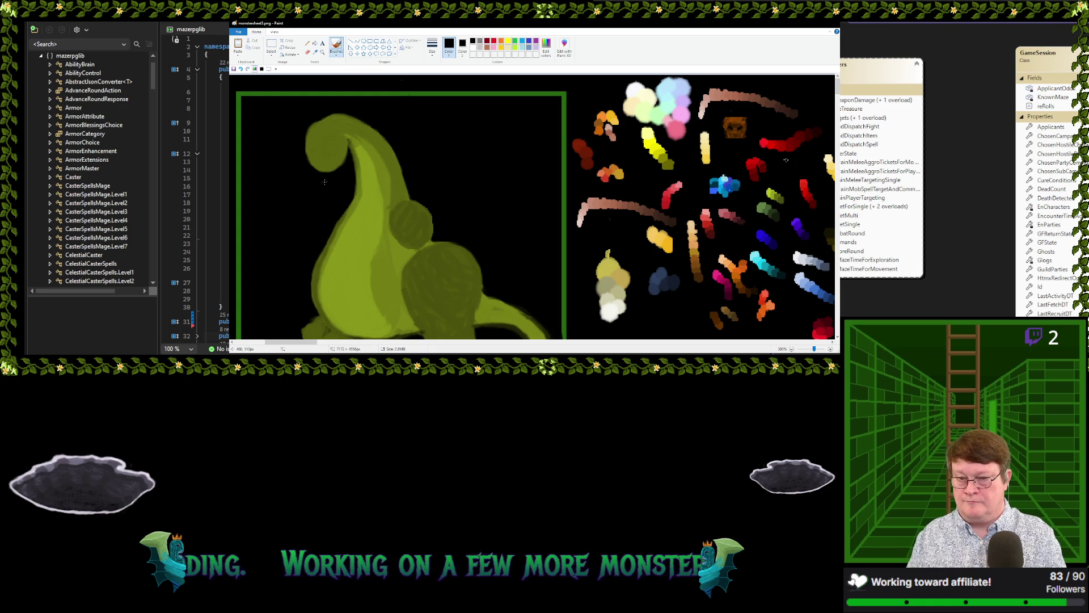
drag(347, 154, 336, 171)
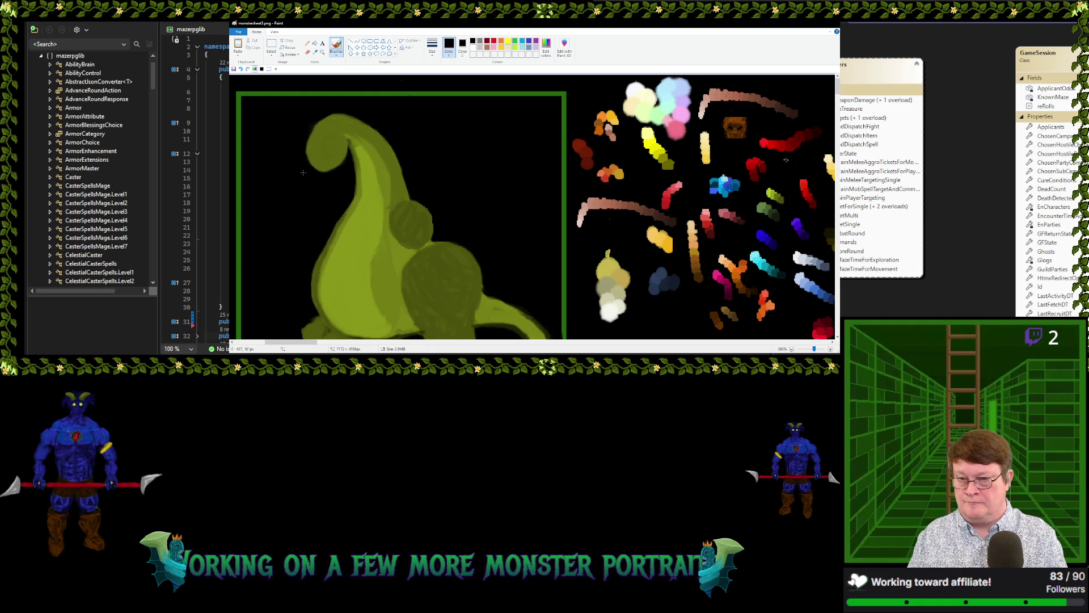
mouse_move(316, 122)
mouse_down()
mouse_move(306, 161)
mouse_move(347, 154)
mouse_move(316, 169)
mouse_up()
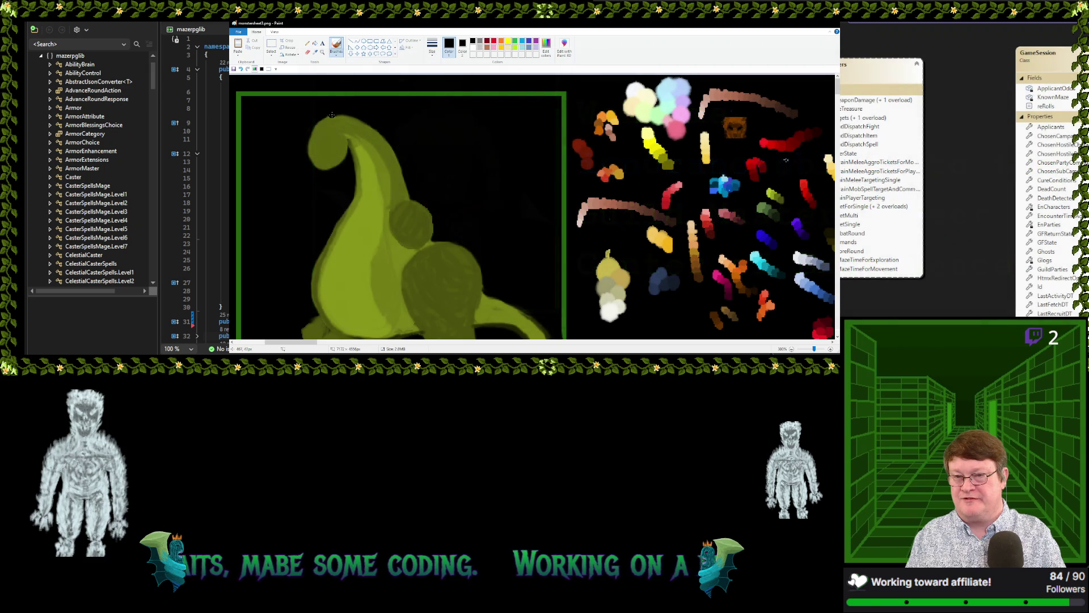
drag(319, 139, 344, 117)
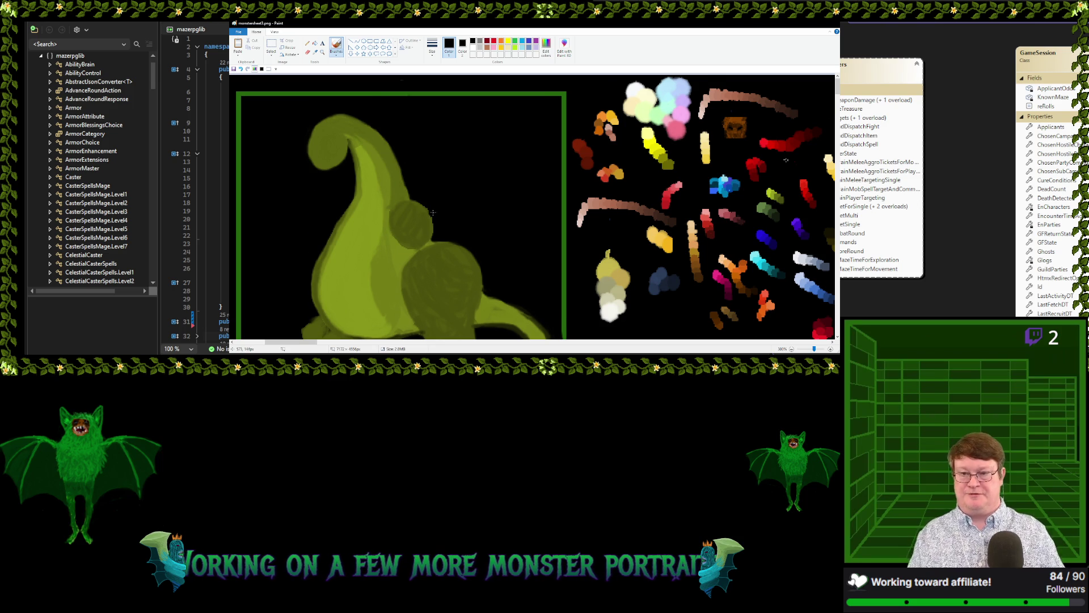
Outline the creature's left body edge with thin black strokes, scrolling down to the claws
scroll(443, 193, down, 2)
scroll(465, 171, up, 2)
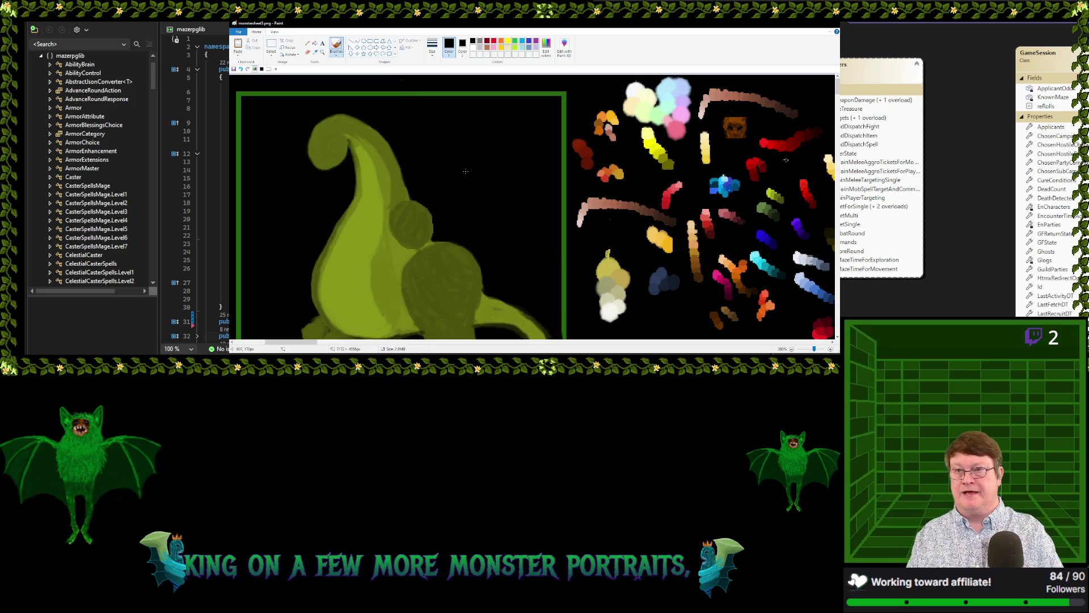
click(315, 52)
click(346, 210)
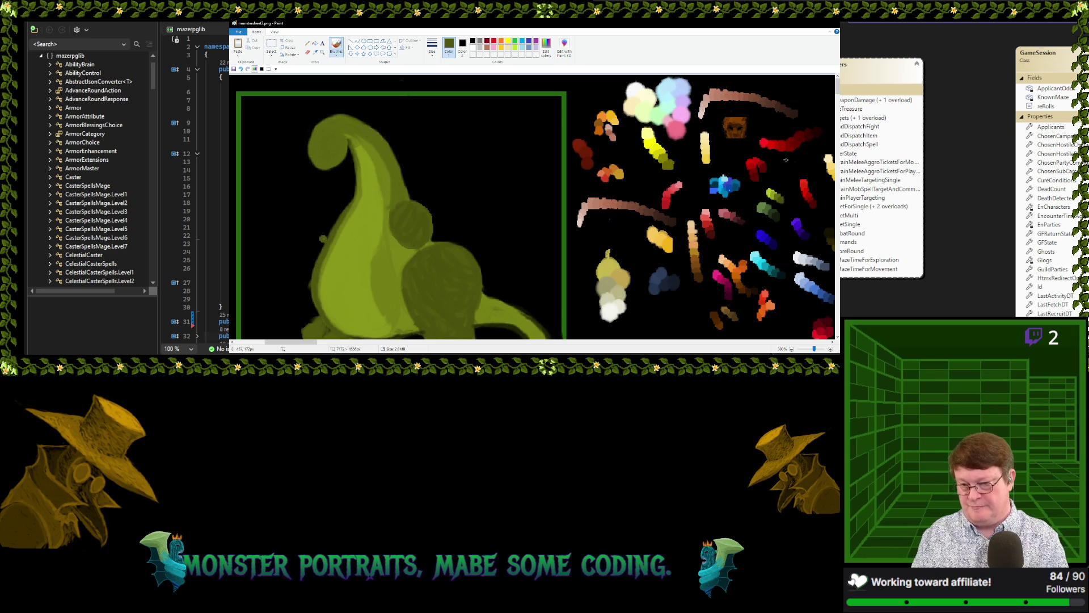
click(315, 52)
click(283, 184)
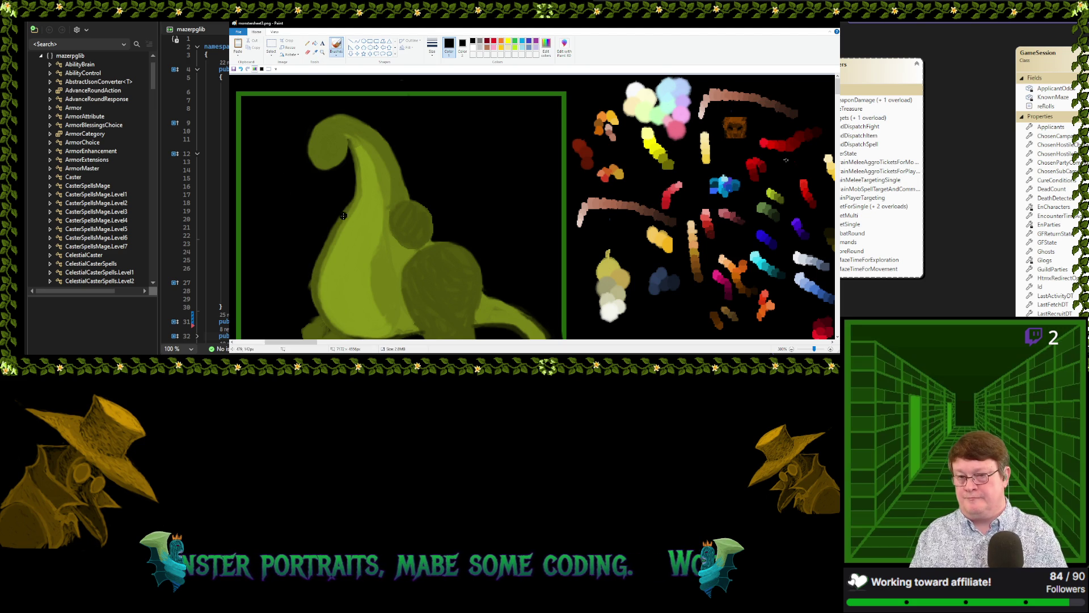
drag(321, 245, 308, 296)
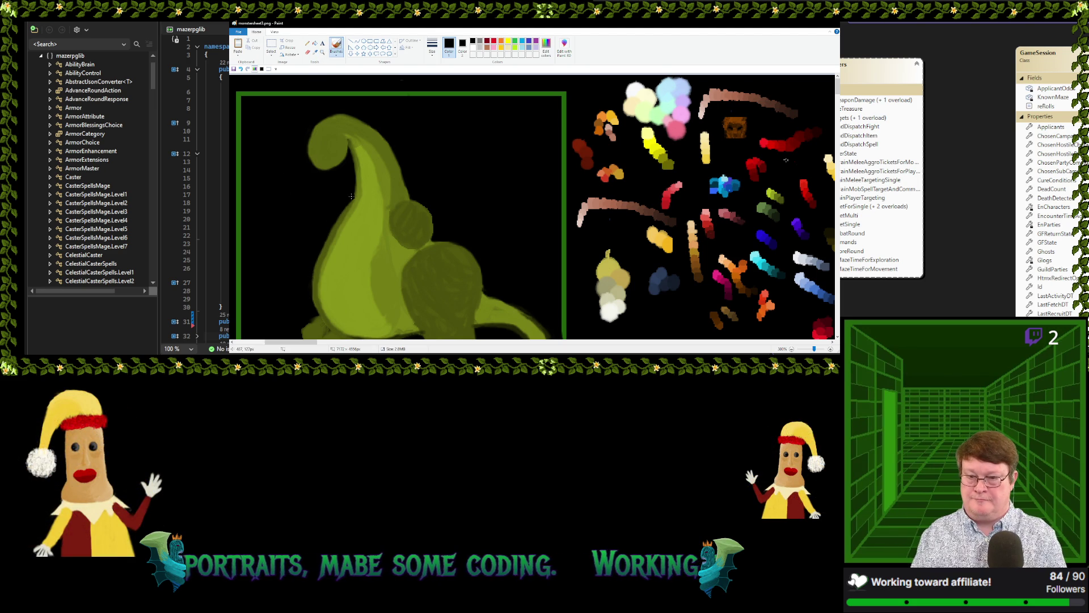
drag(315, 265, 319, 305)
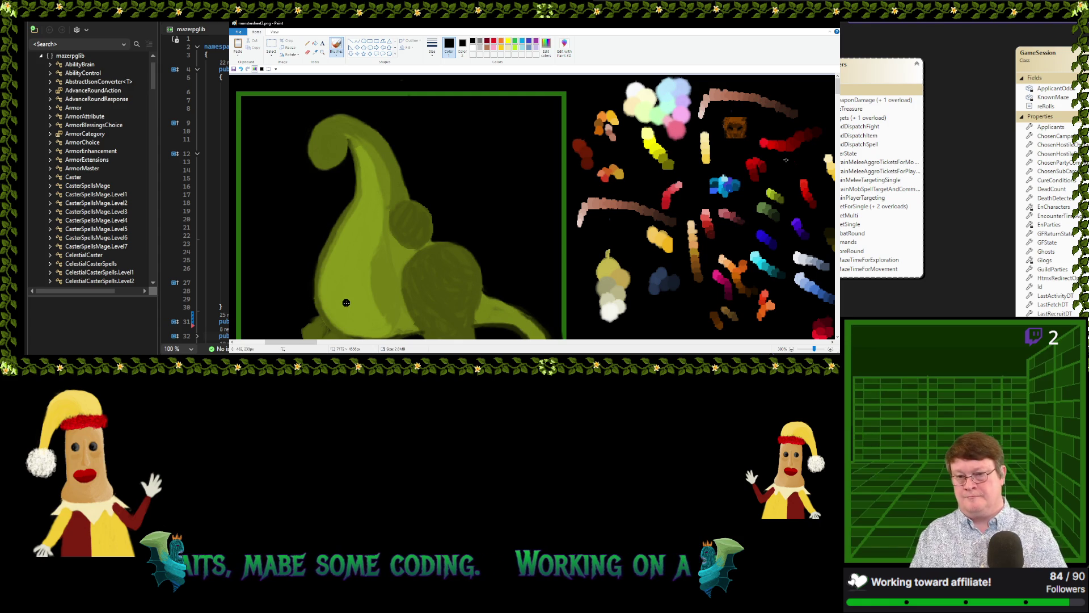
scroll(397, 284, down, 2)
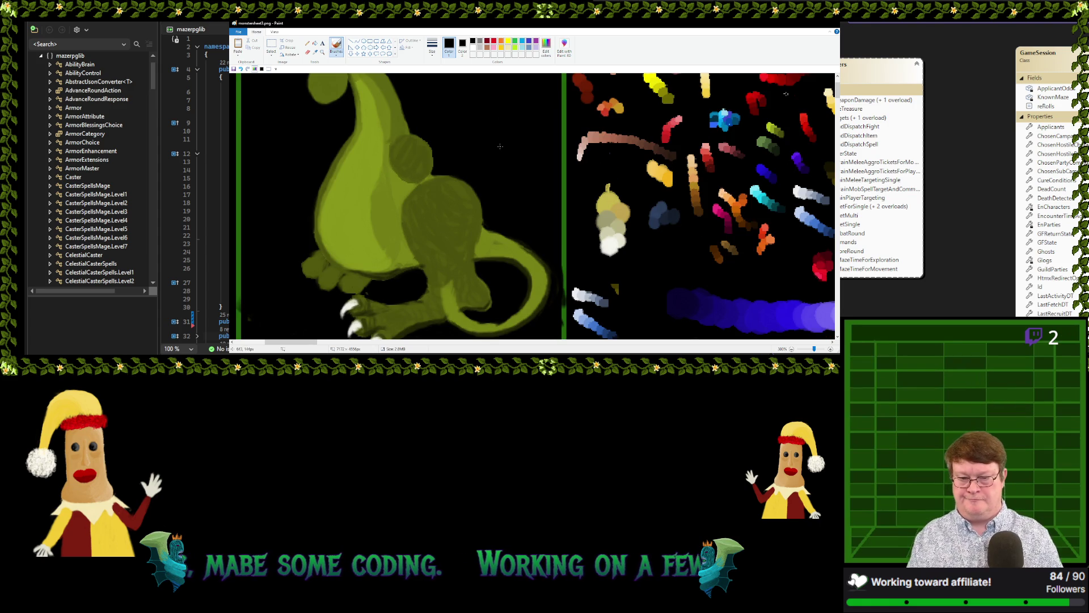
scroll(500, 146, down, 2)
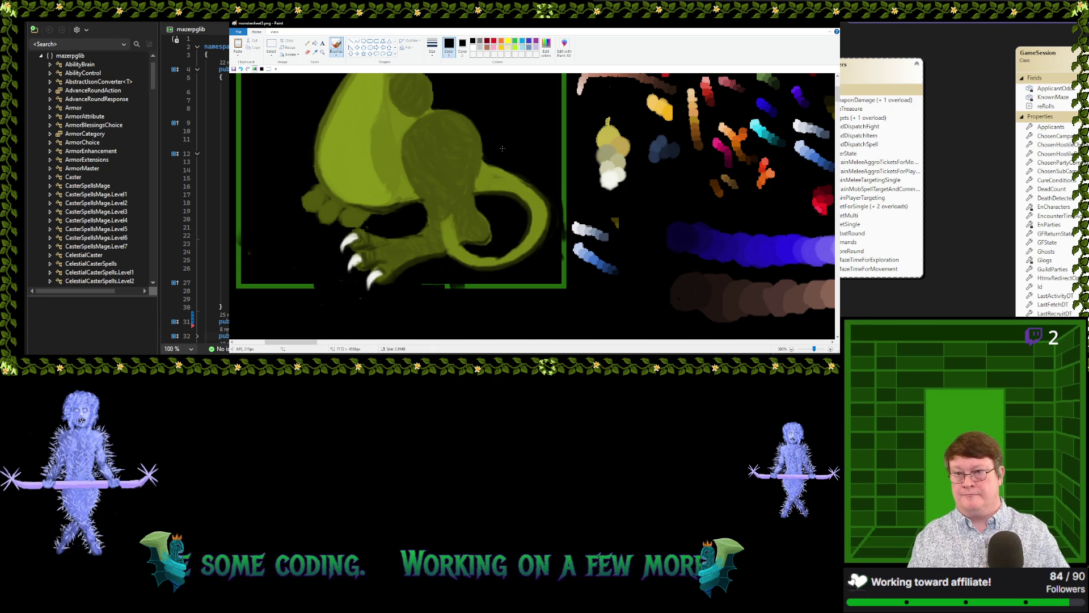
Darken the hind foot's edge with black, then touch it up with dark olive strokes
key(i)
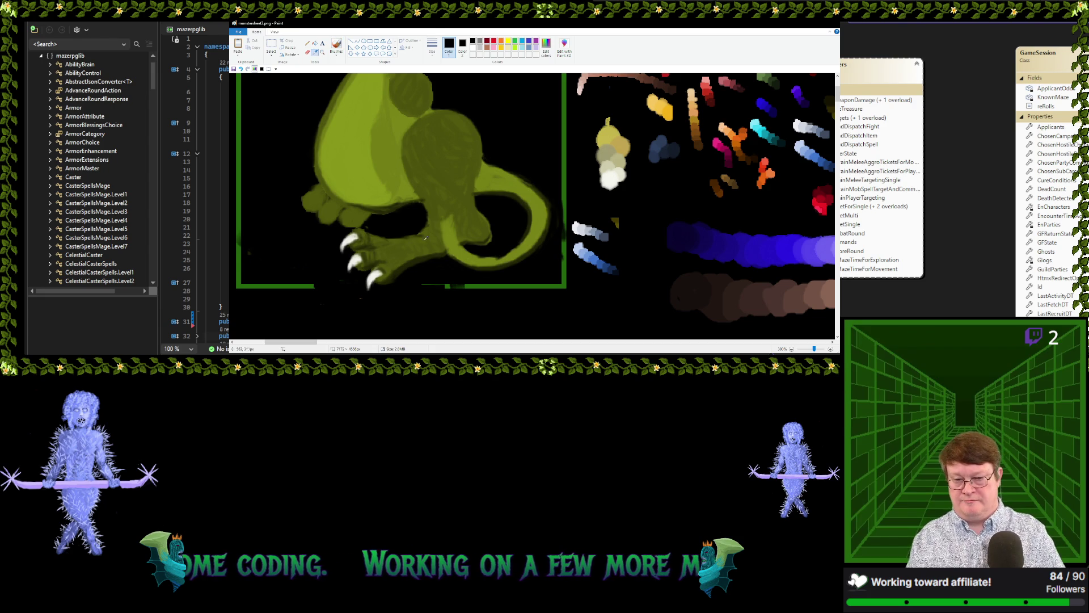
click(446, 230)
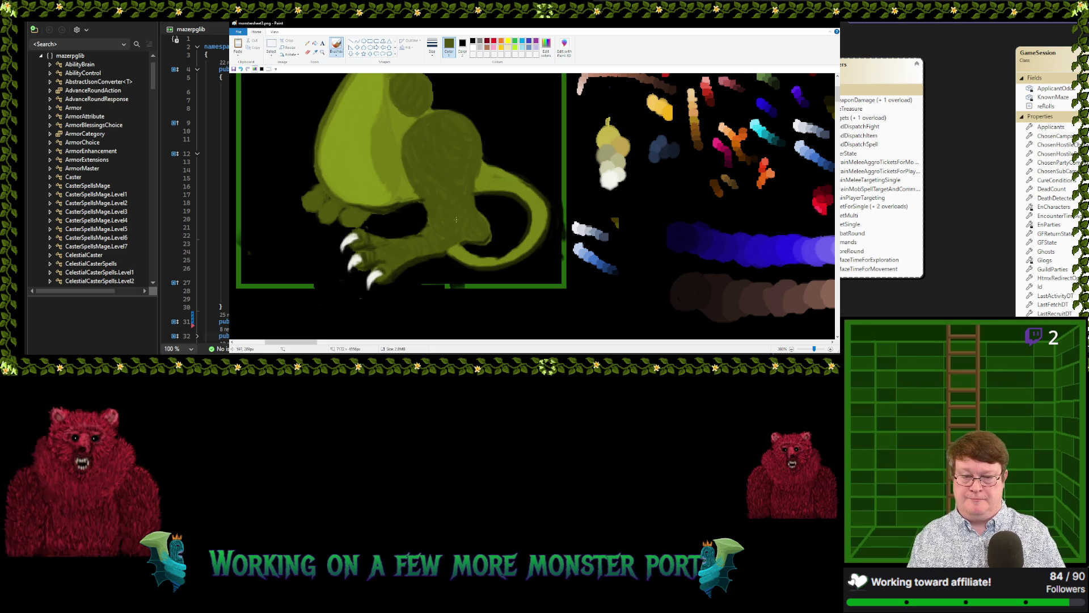
click(315, 52)
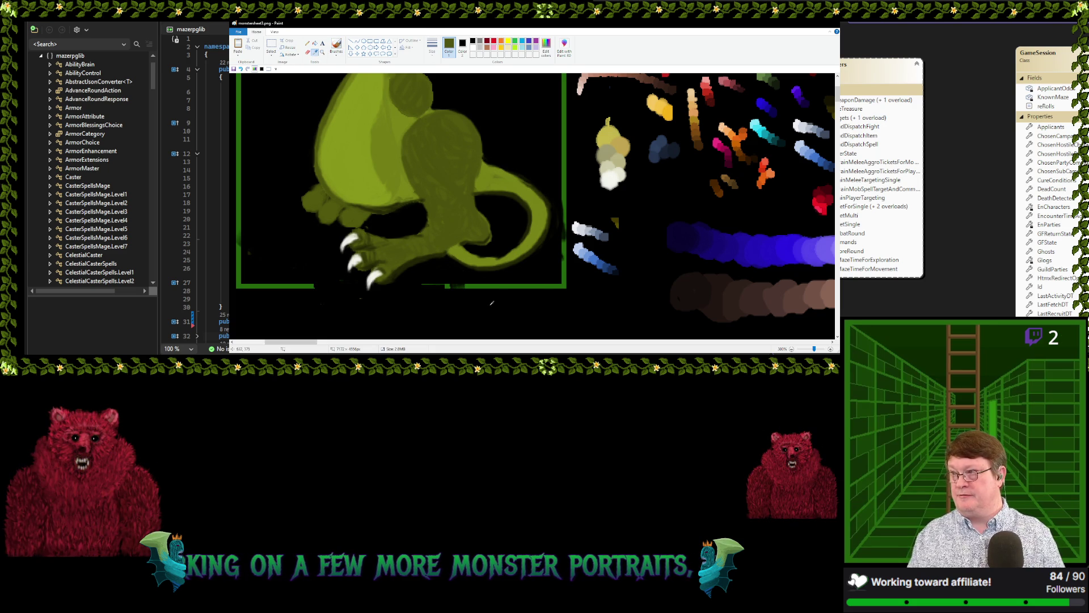
click(476, 250)
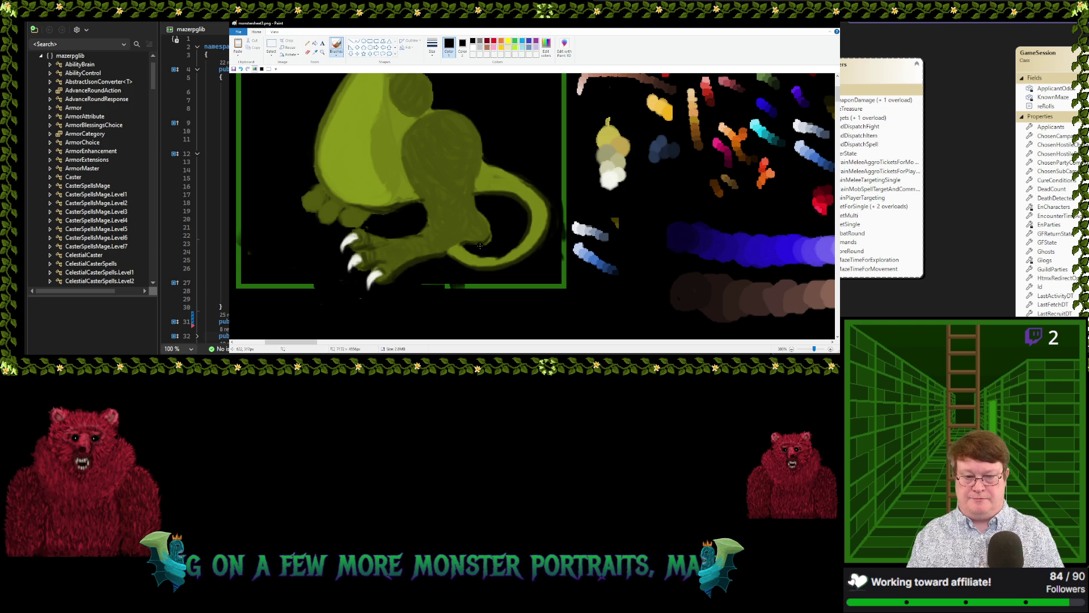
mouse_move(460, 257)
mouse_down()
mouse_move(448, 261)
mouse_move(456, 251)
mouse_up()
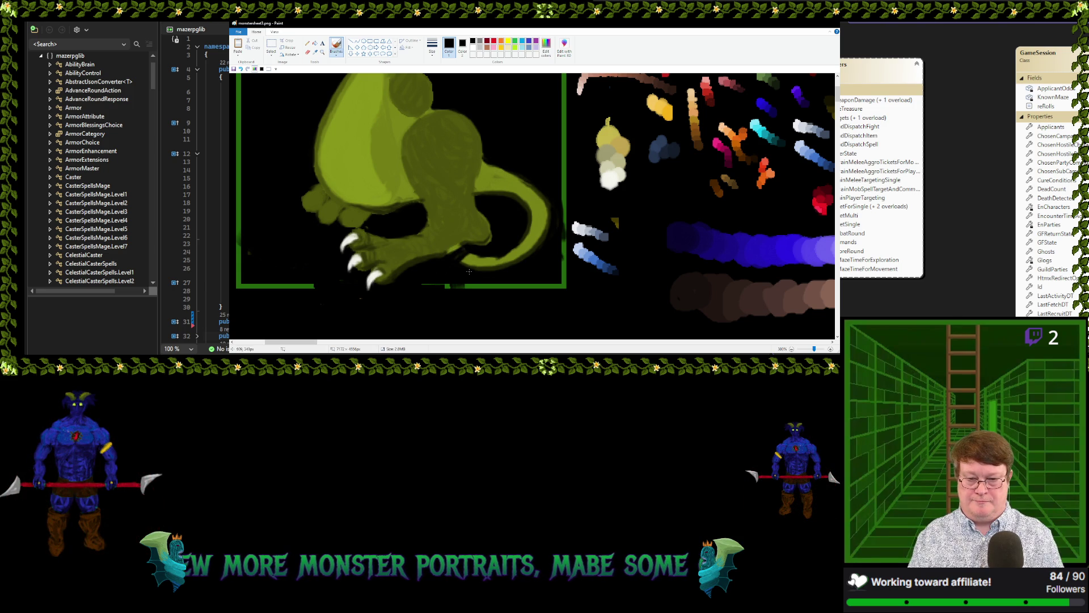
mouse_move(471, 254)
mouse_down()
mouse_move(453, 266)
mouse_move(480, 262)
mouse_up()
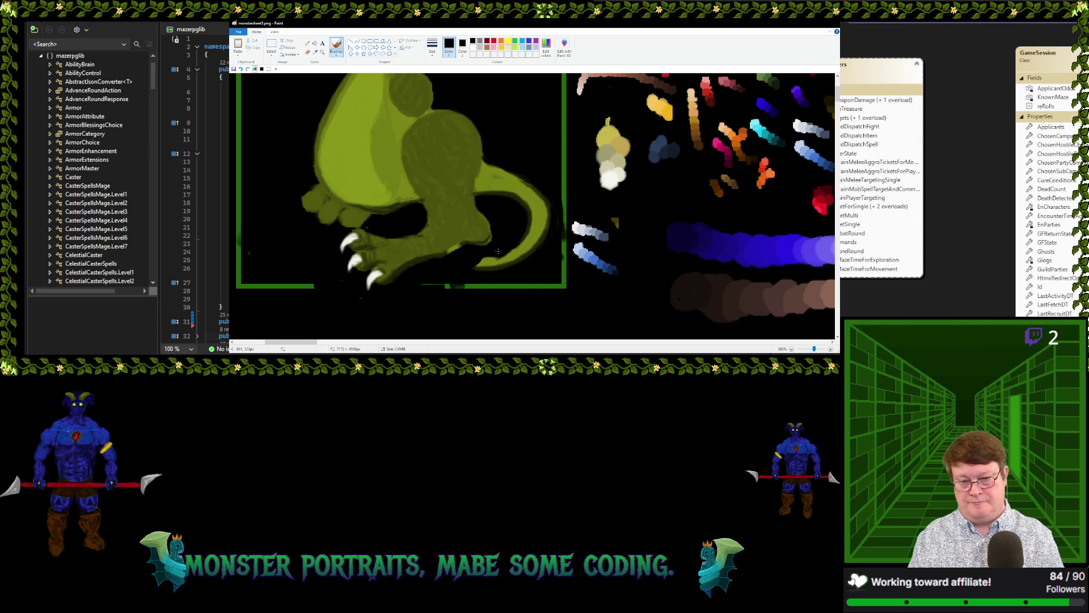
click(315, 51)
click(432, 241)
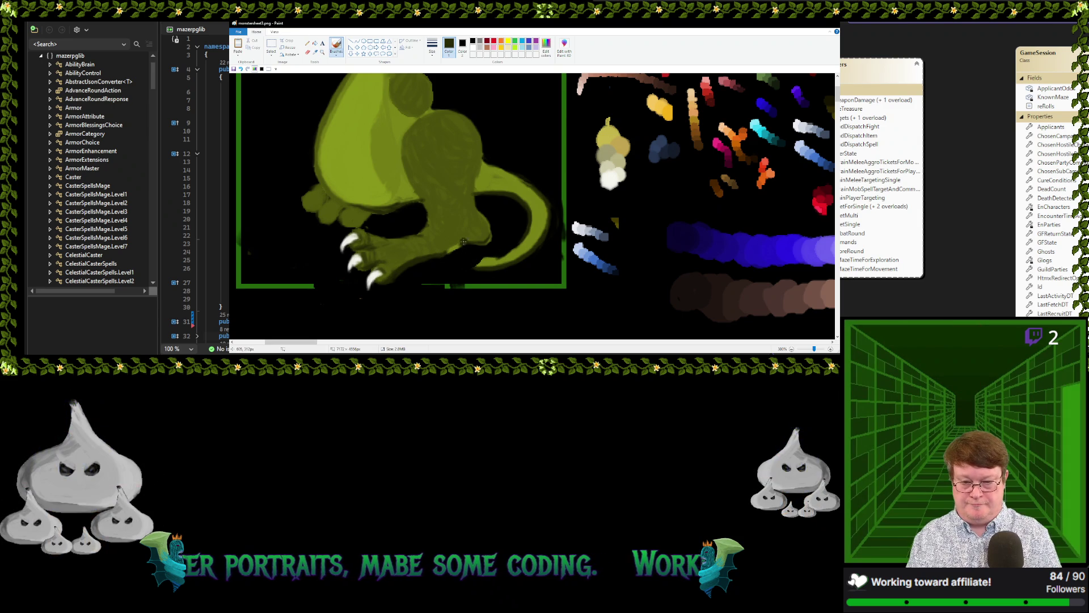
drag(462, 244, 463, 244)
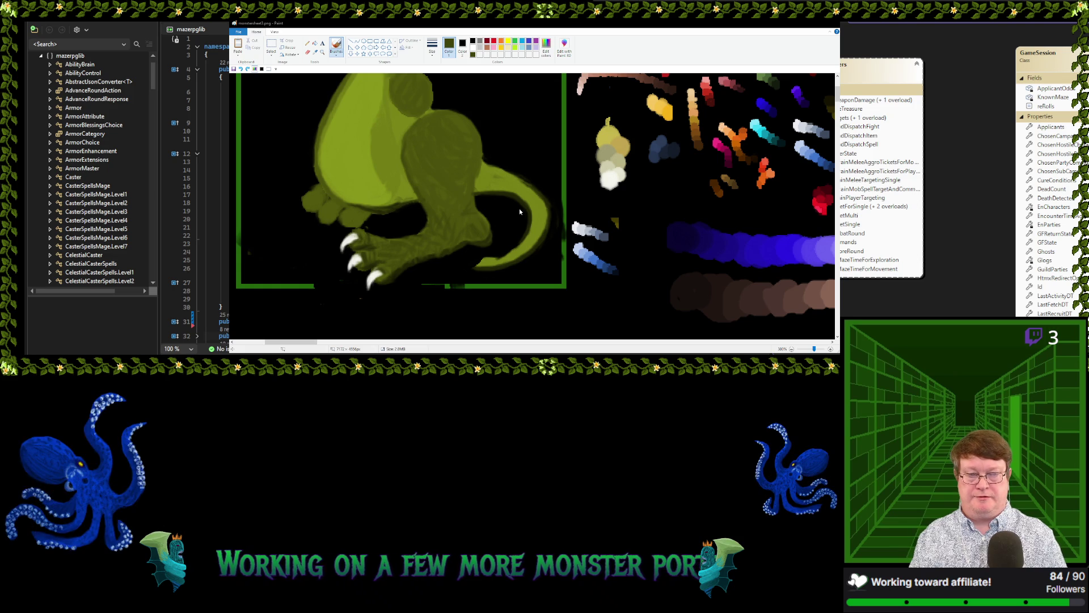
Sample a darker green from the creature for texturing the leg and lower body
click(477, 234)
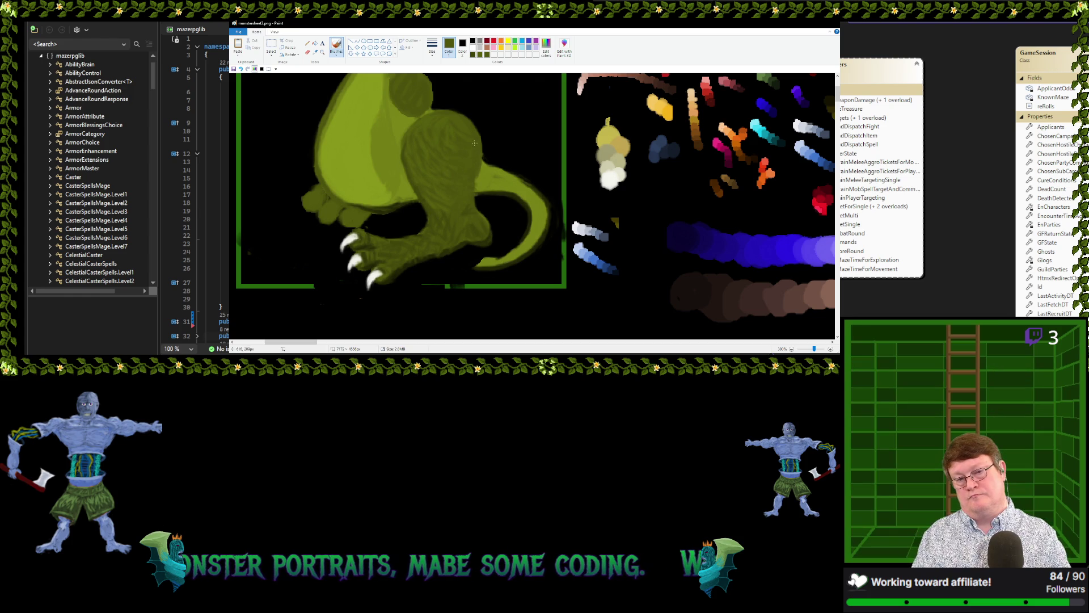
click(315, 52)
click(430, 256)
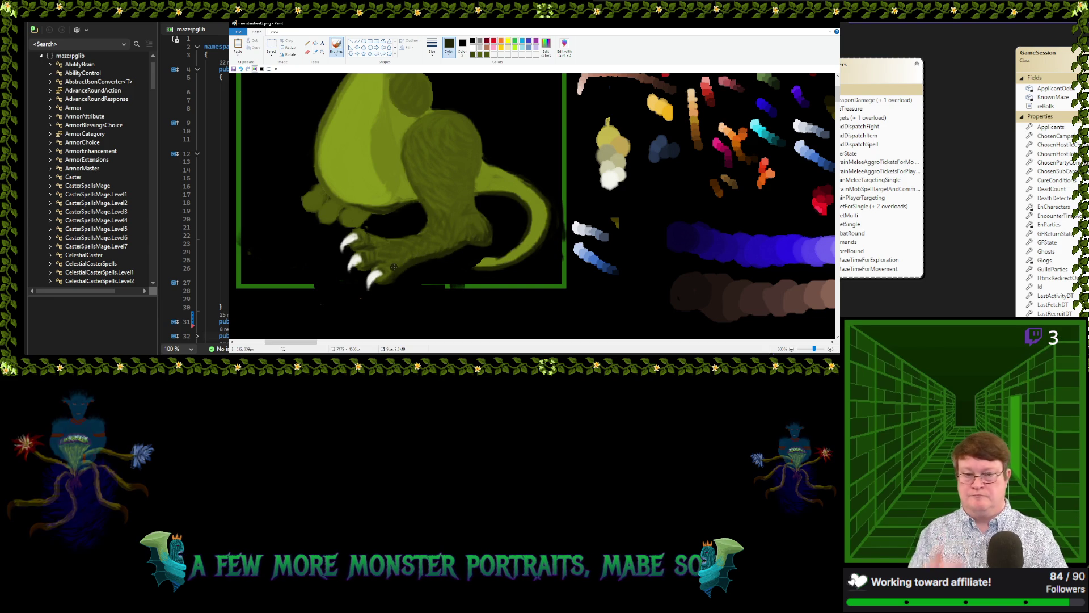
scroll(588, 165, down, 3)
Sample a green from the creature's body to extend the speckled texture over its haunch
scroll(441, 161, up, 5)
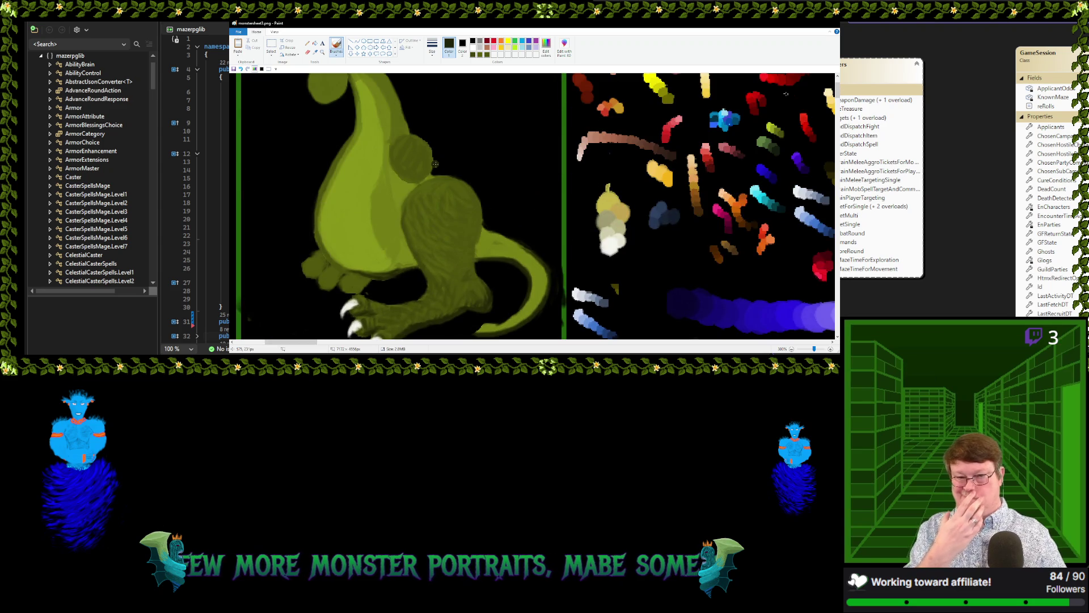
scroll(442, 162, up, 2)
scroll(445, 163, down, 2)
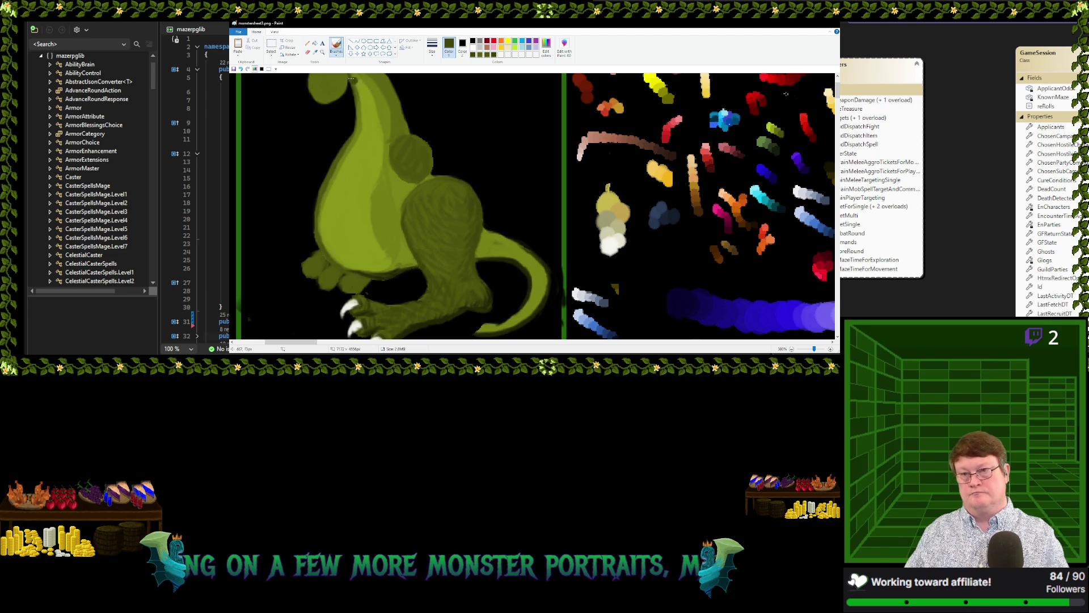
click(315, 51)
click(467, 211)
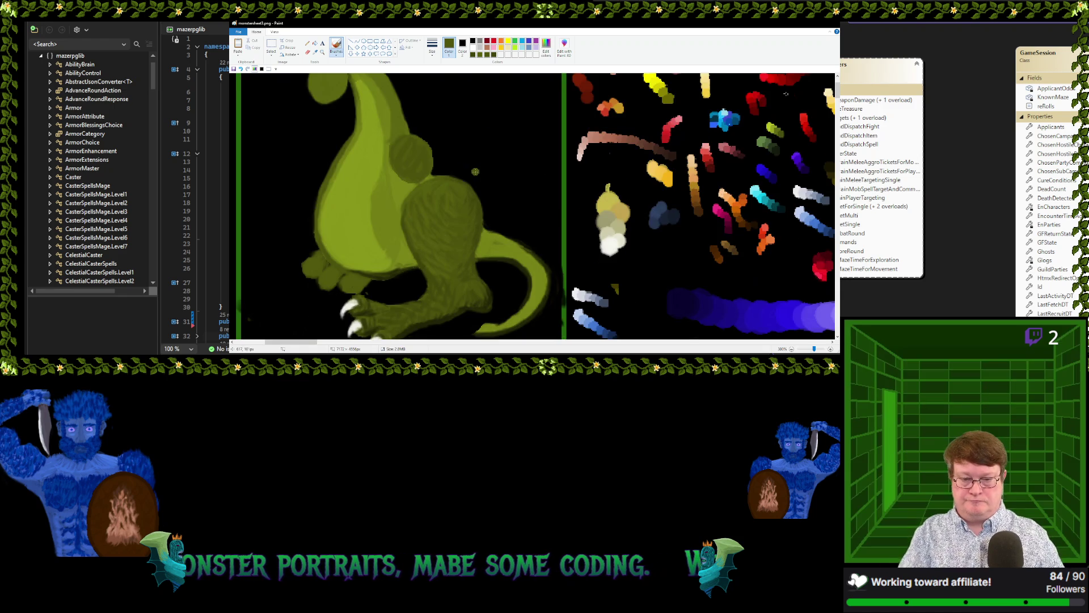
scroll(510, 164, down, 1)
Sample the light yellow-green from the creature's head as Color 1
scroll(510, 164, up, 3)
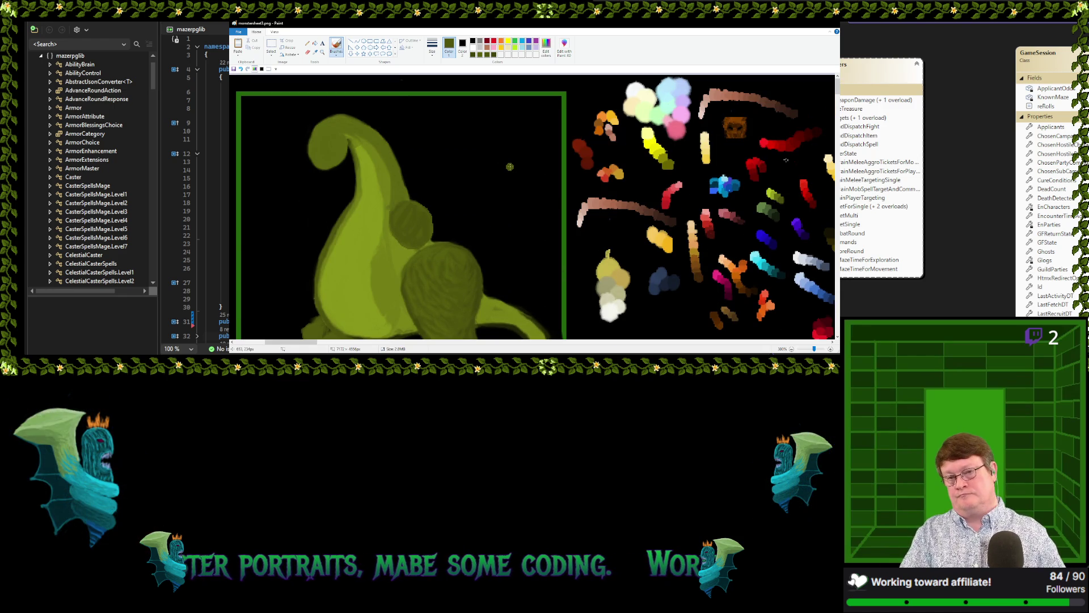
click(316, 53)
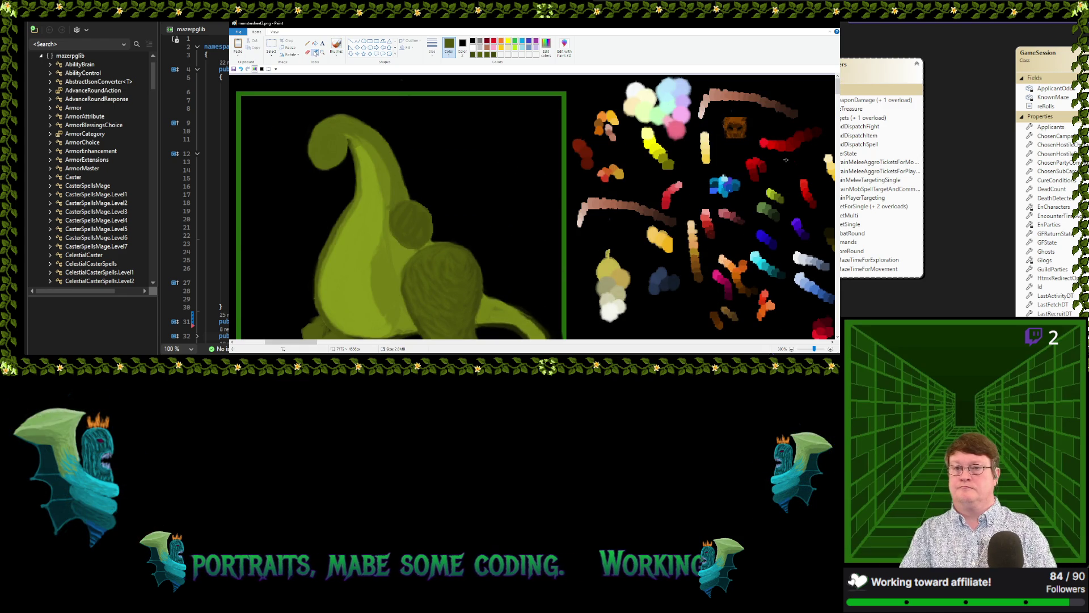
click(343, 242)
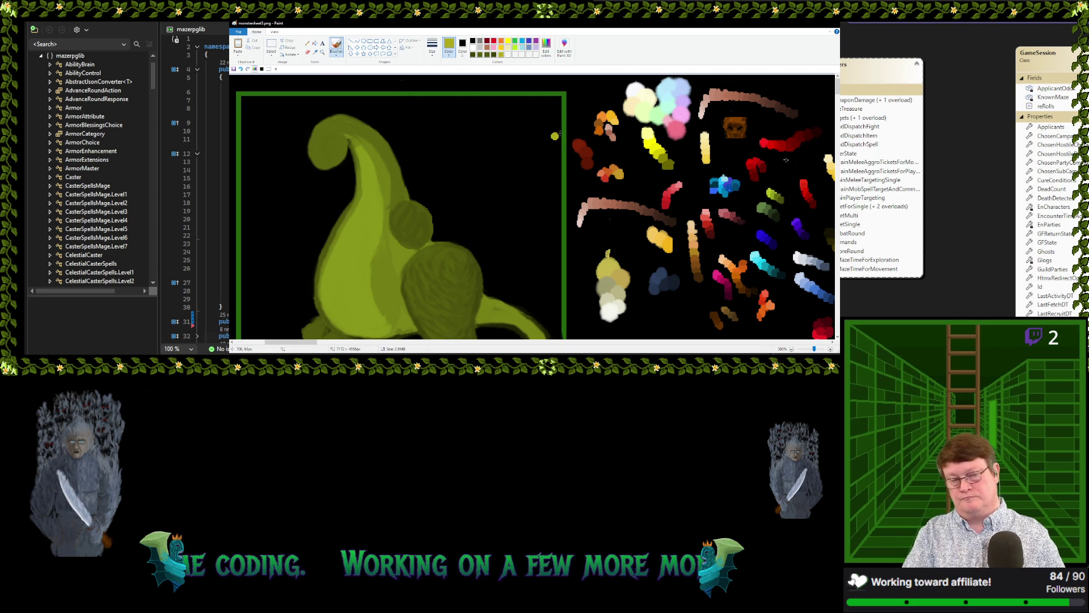
Brush light yellow-green banded stripes down the creature's neck and belly
scroll(549, 124, down, 2)
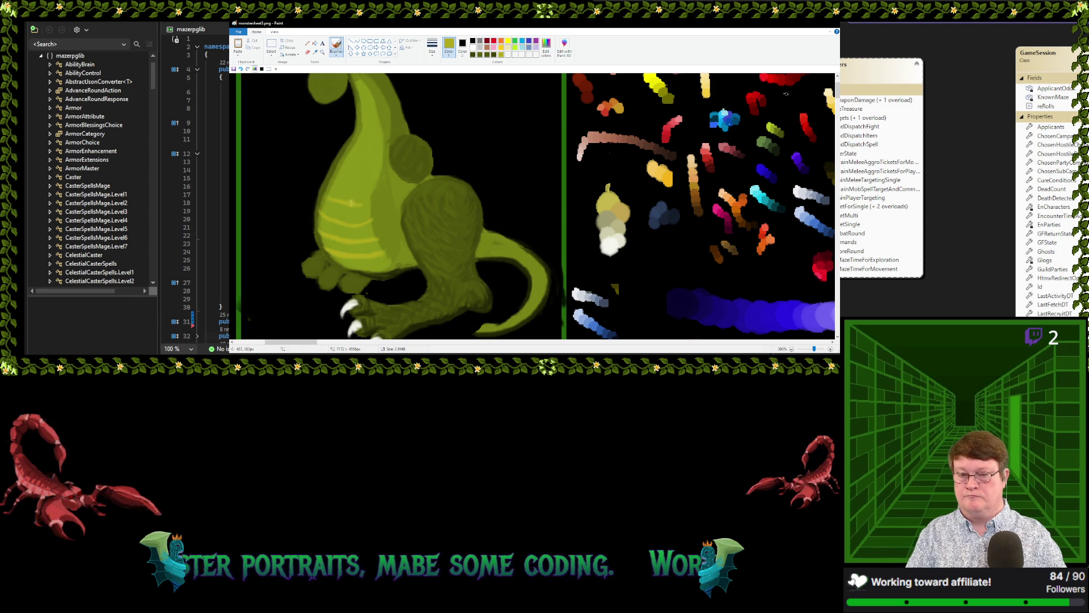
click(309, 162)
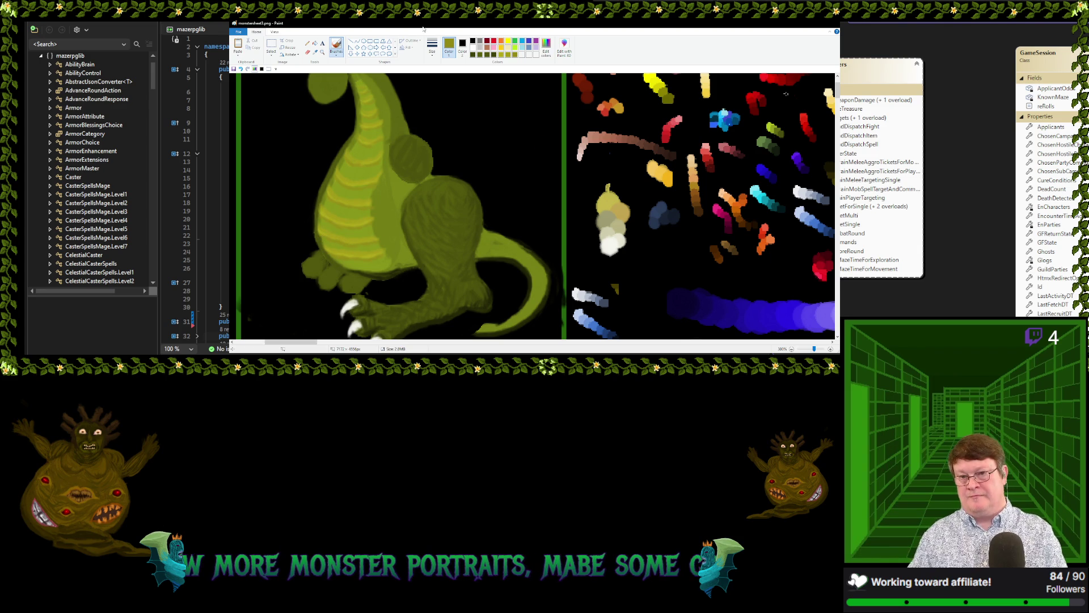
Sample the dinosaur's own green for the darker lines between the belly stripes
click(315, 52)
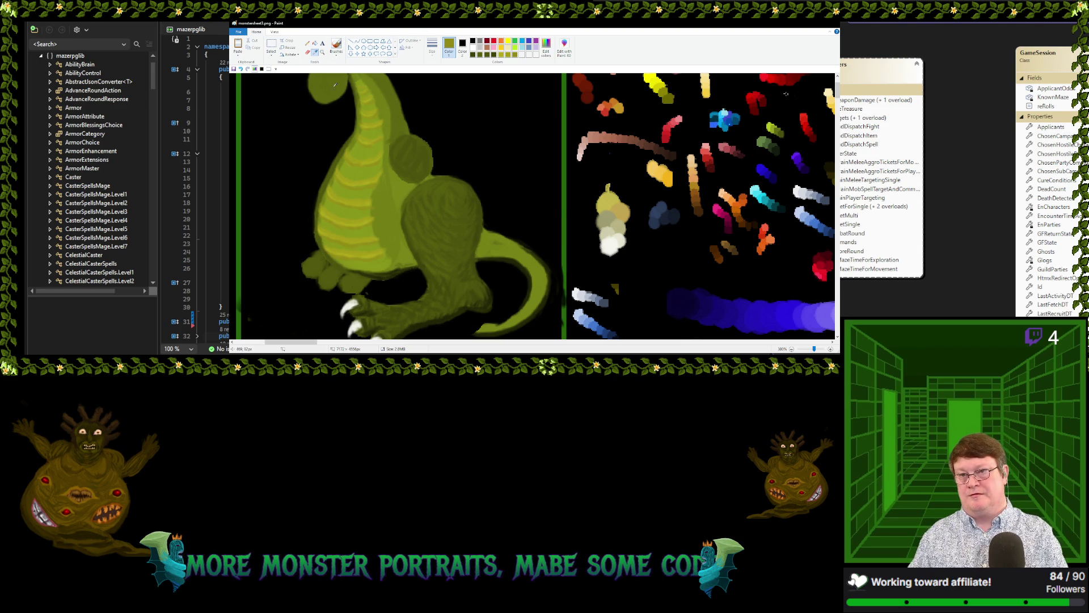
click(350, 181)
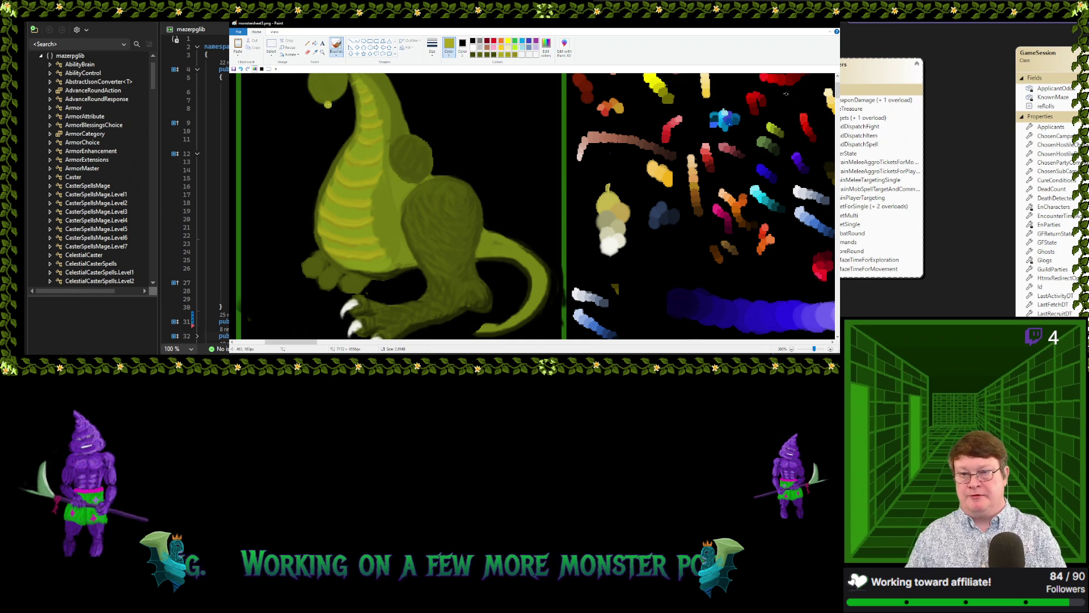
Sample a shade from the dinosaur's body and begin mixing a brighter custom colour
click(315, 52)
click(403, 146)
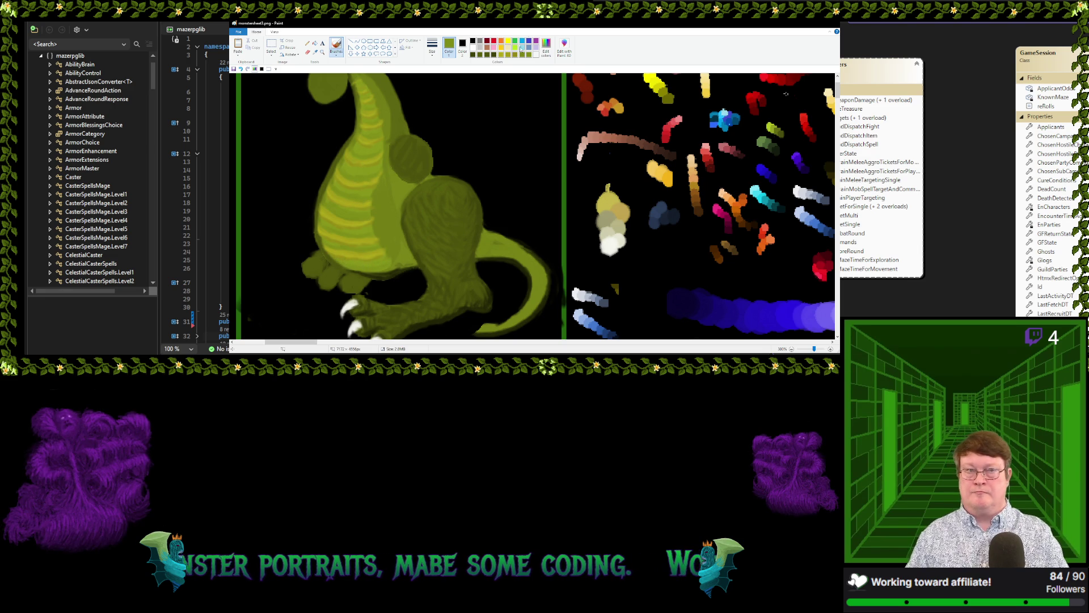
click(548, 48)
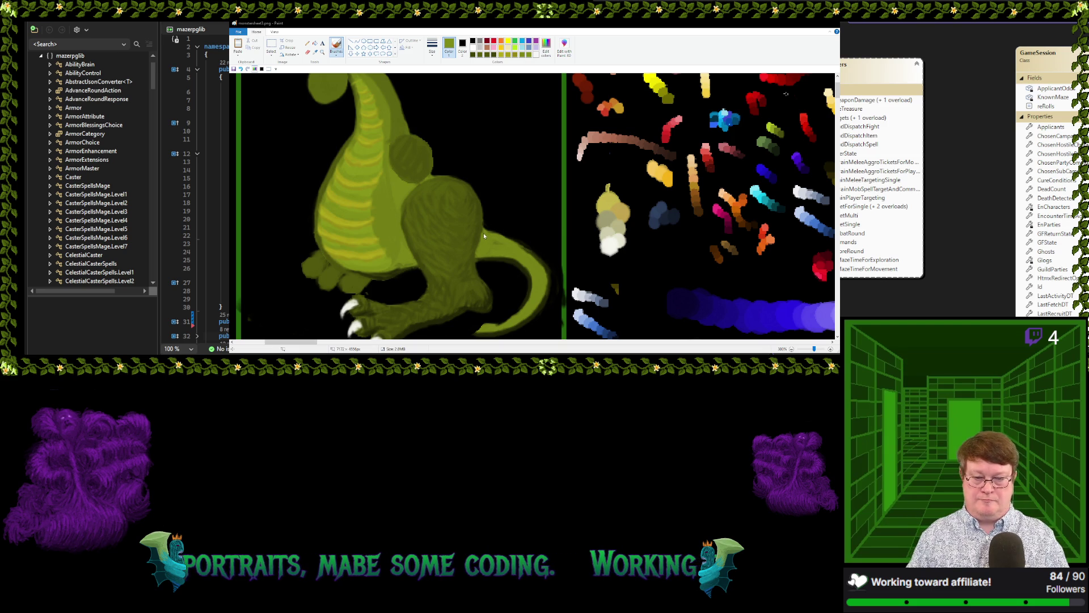
Confirm the mixed colour, then sample an olive green and test it on the black background
key(Return)
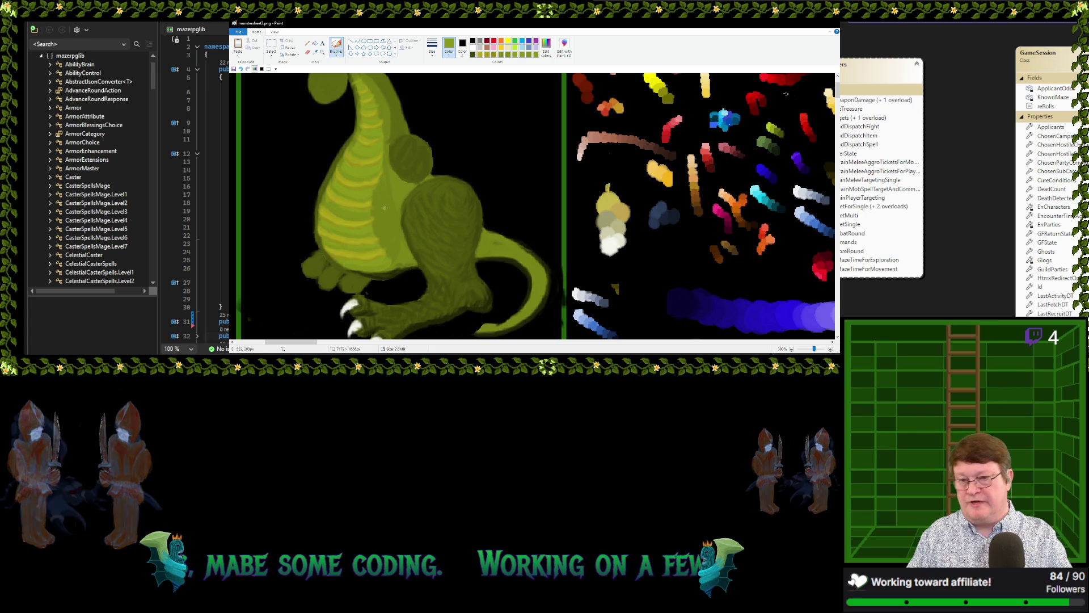
click(315, 51)
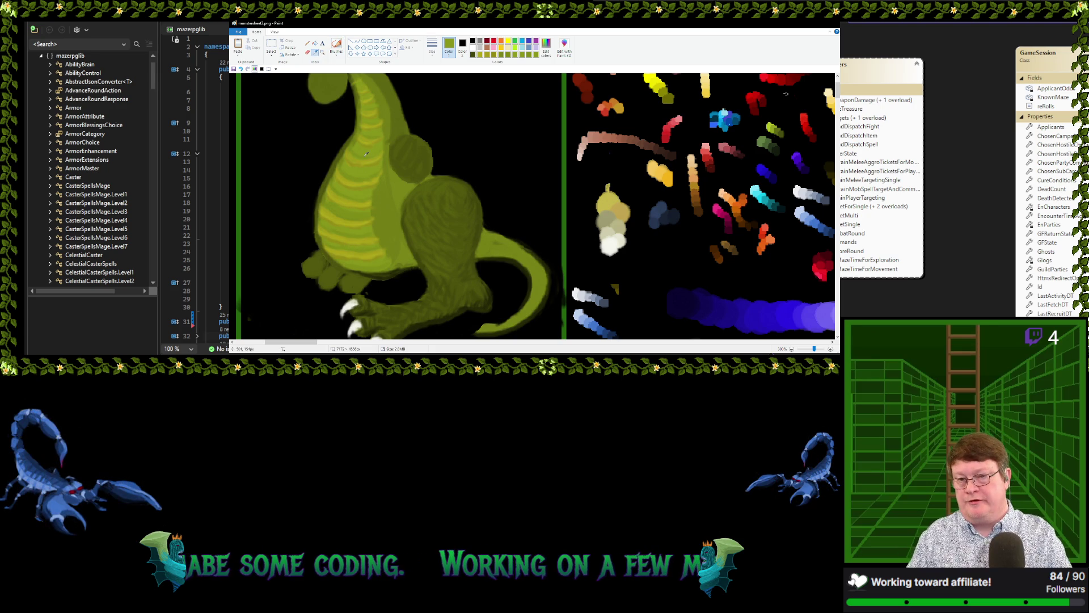
click(362, 152)
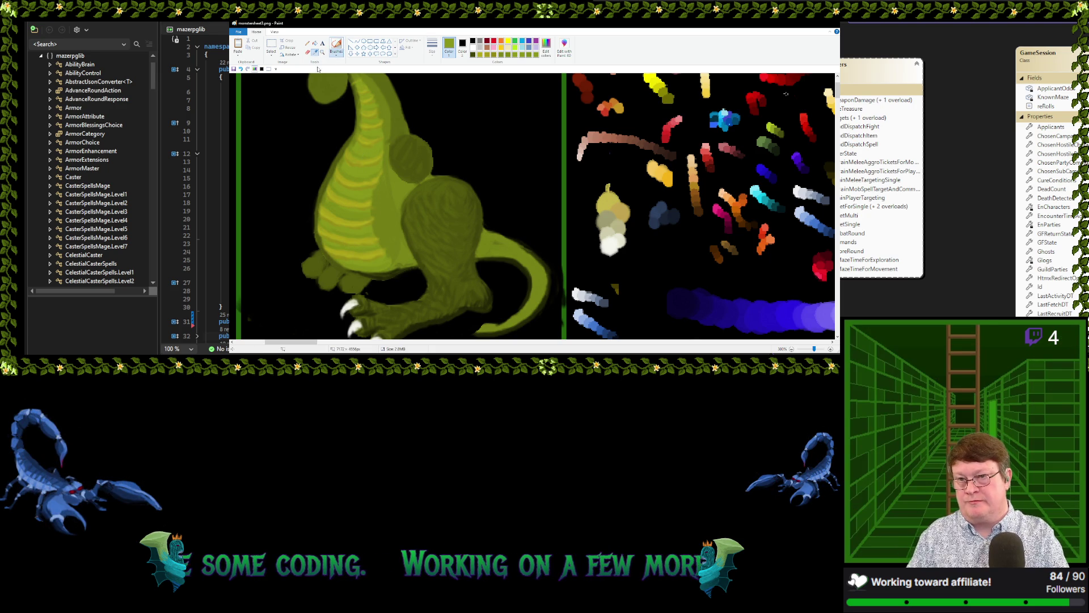
drag(503, 104, 508, 95)
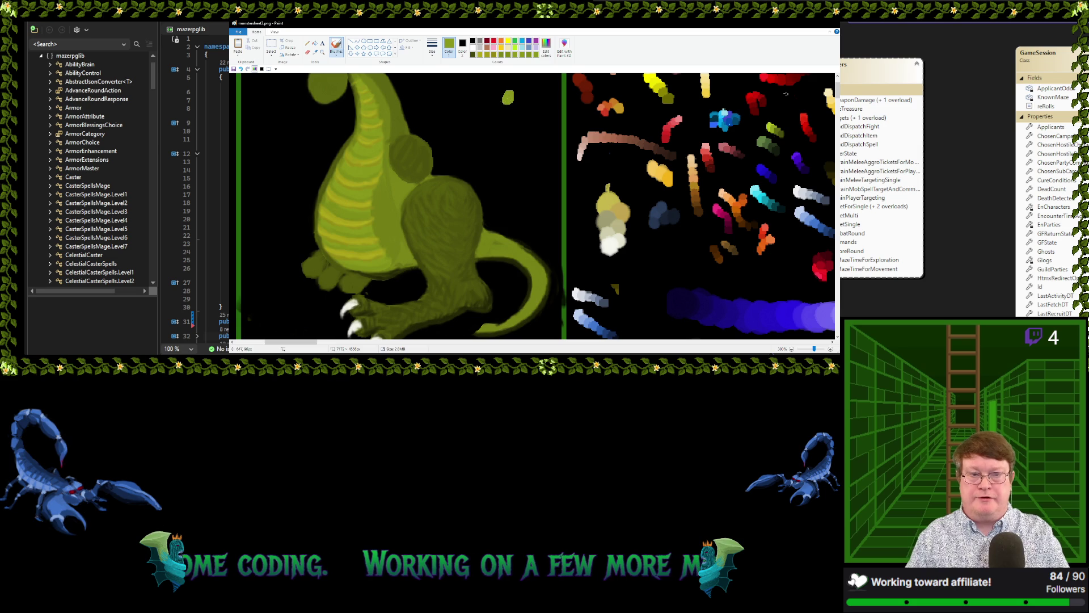
Sample two more shades from the dinosaur's body and belly
click(316, 52)
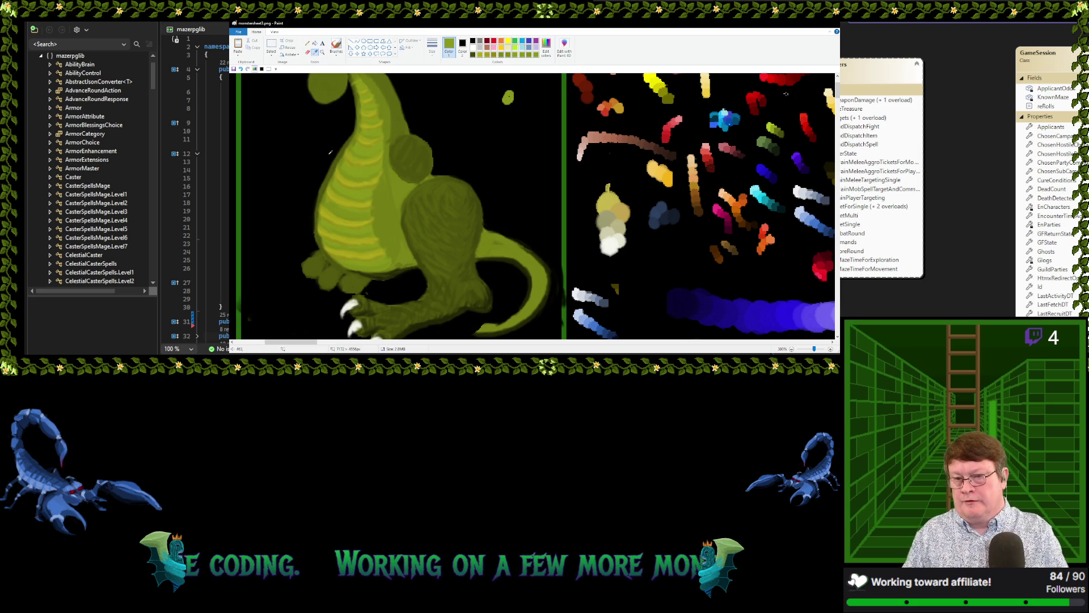
click(366, 198)
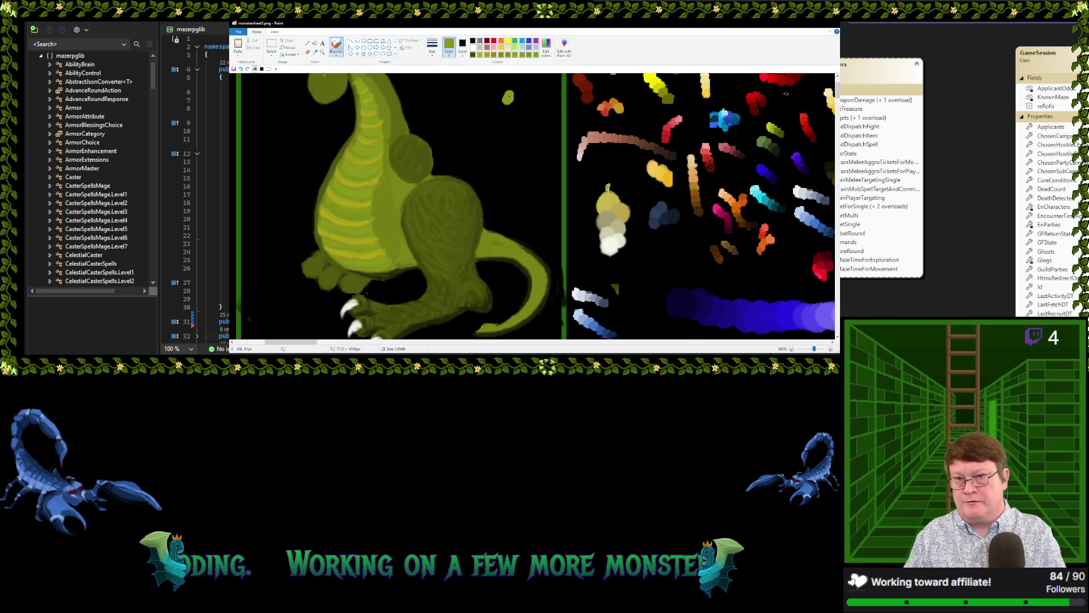
click(315, 52)
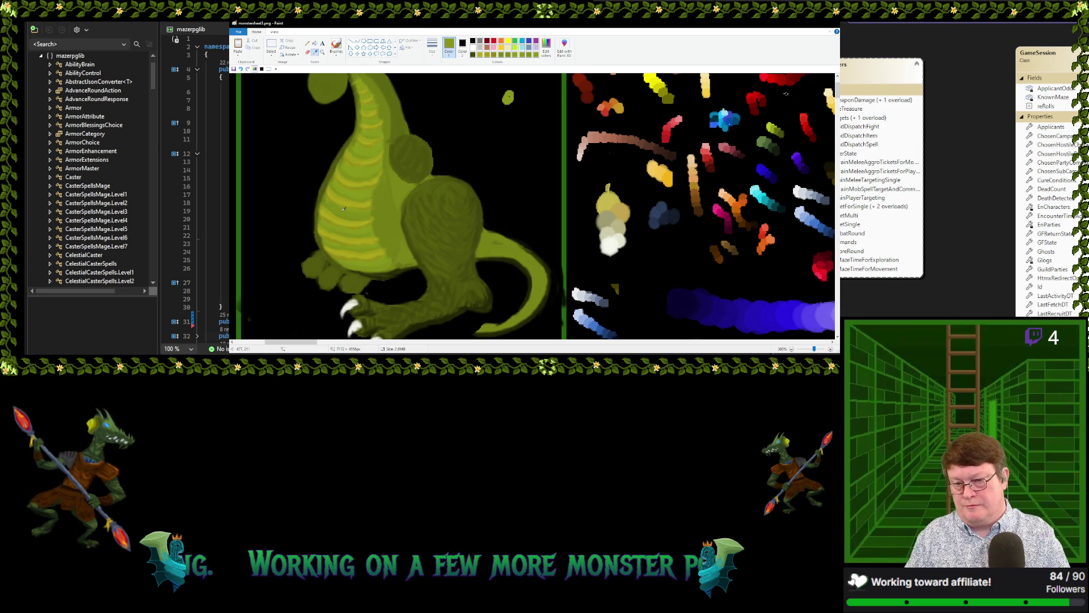
click(344, 208)
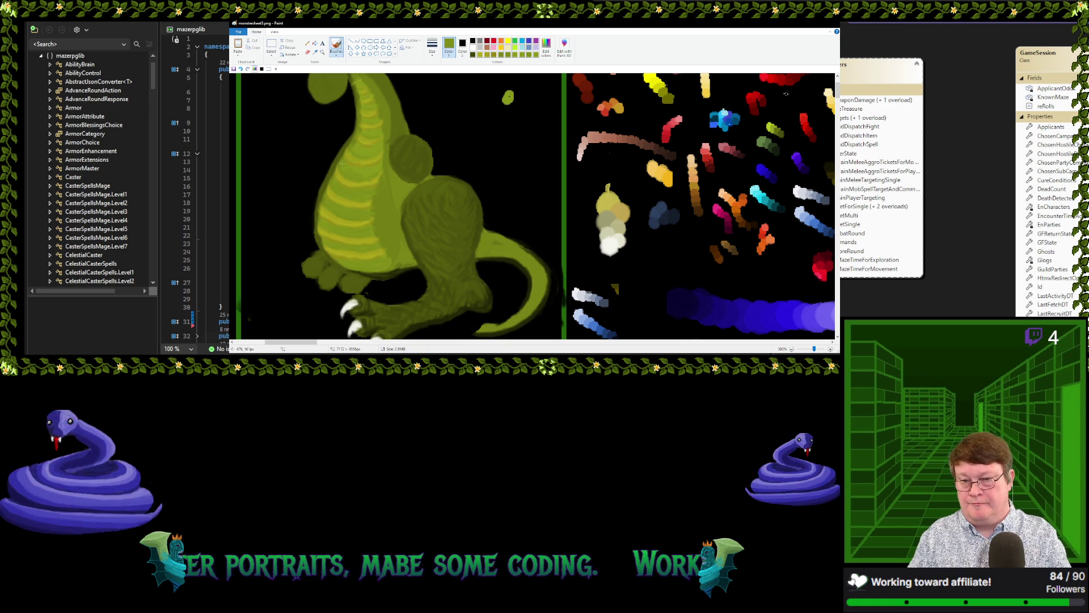
drag(378, 165, 357, 146)
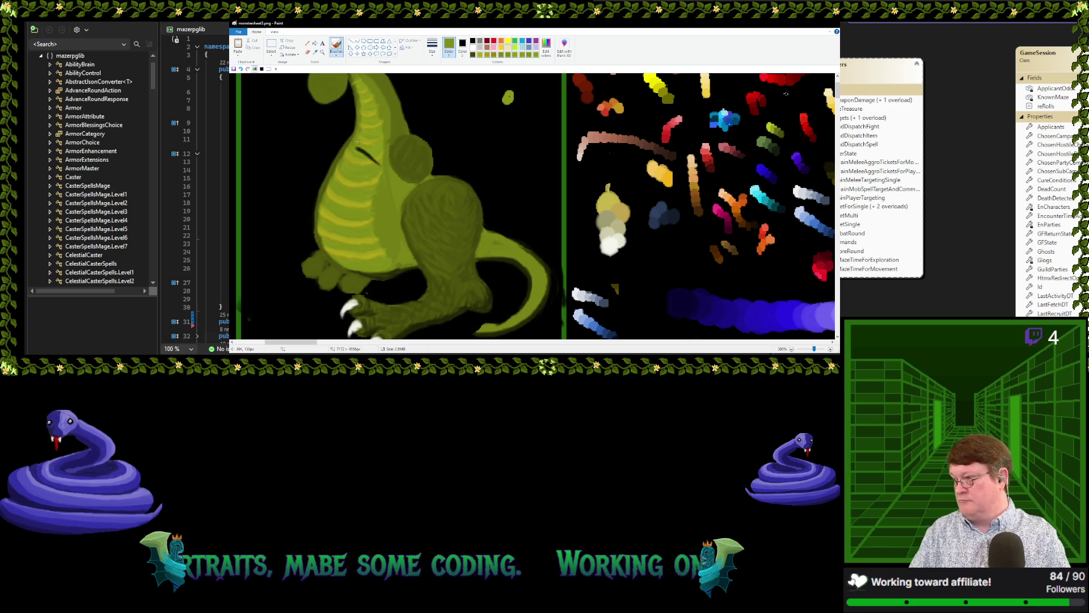
key(ctrl+z)
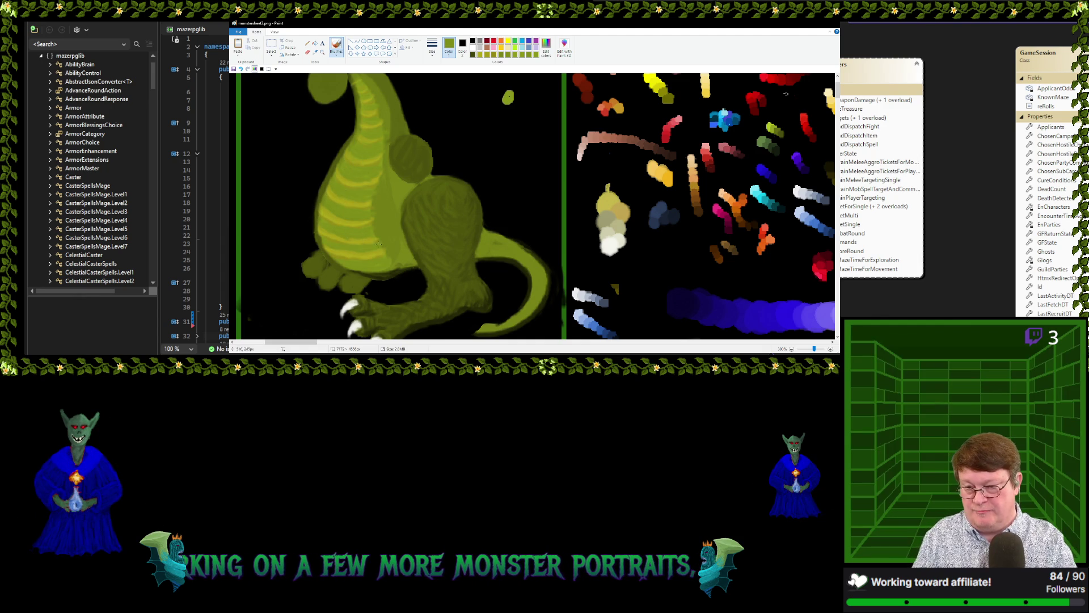
Dab another olive spot on the canvas and sample a darker olive from the dinosaur
click(511, 165)
click(316, 52)
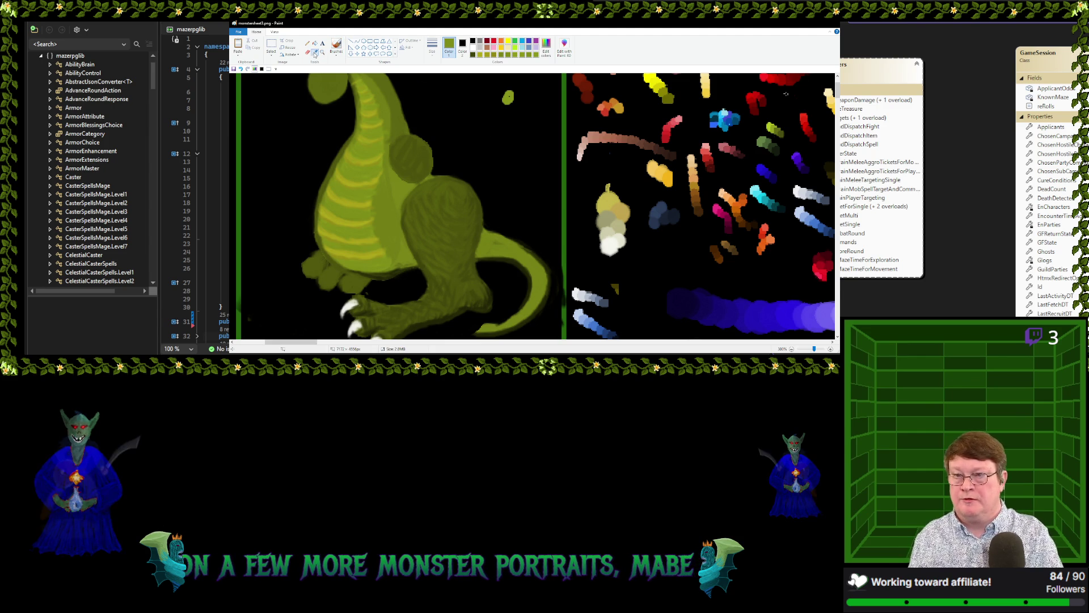
click(337, 47)
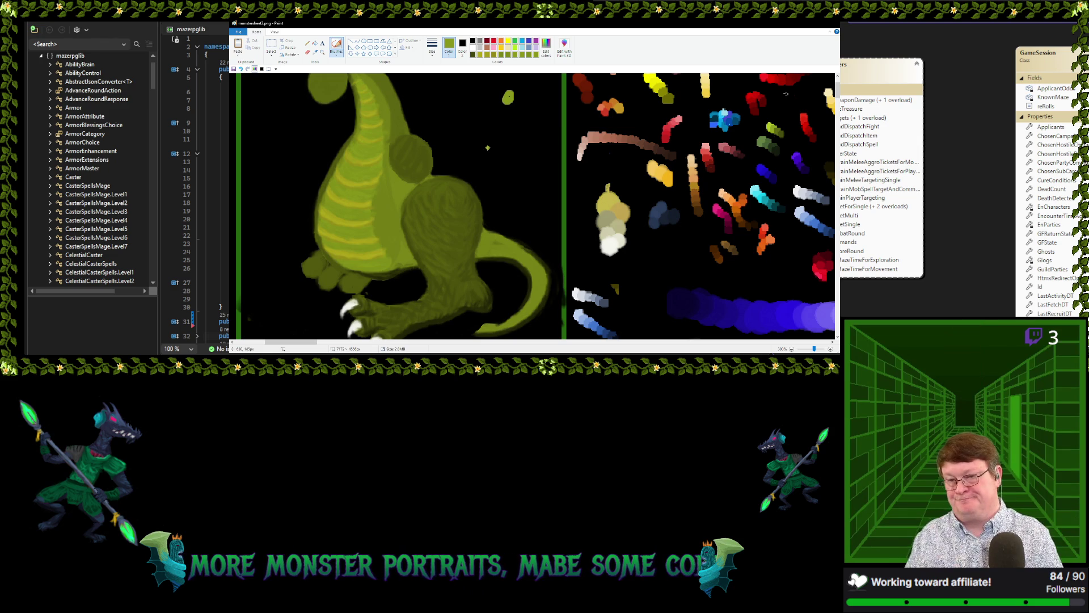
click(316, 52)
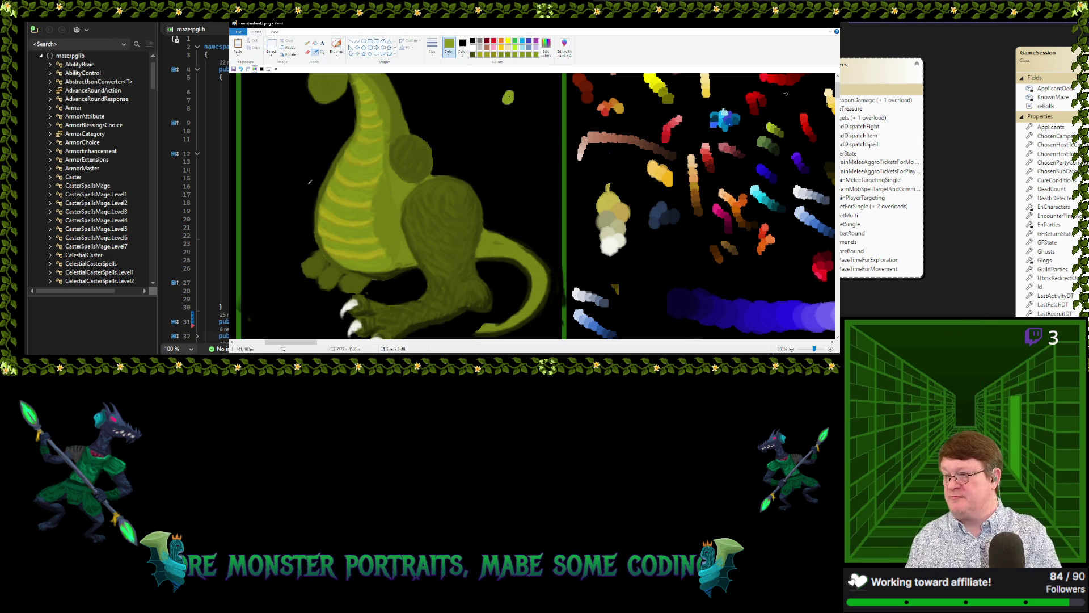
click(334, 176)
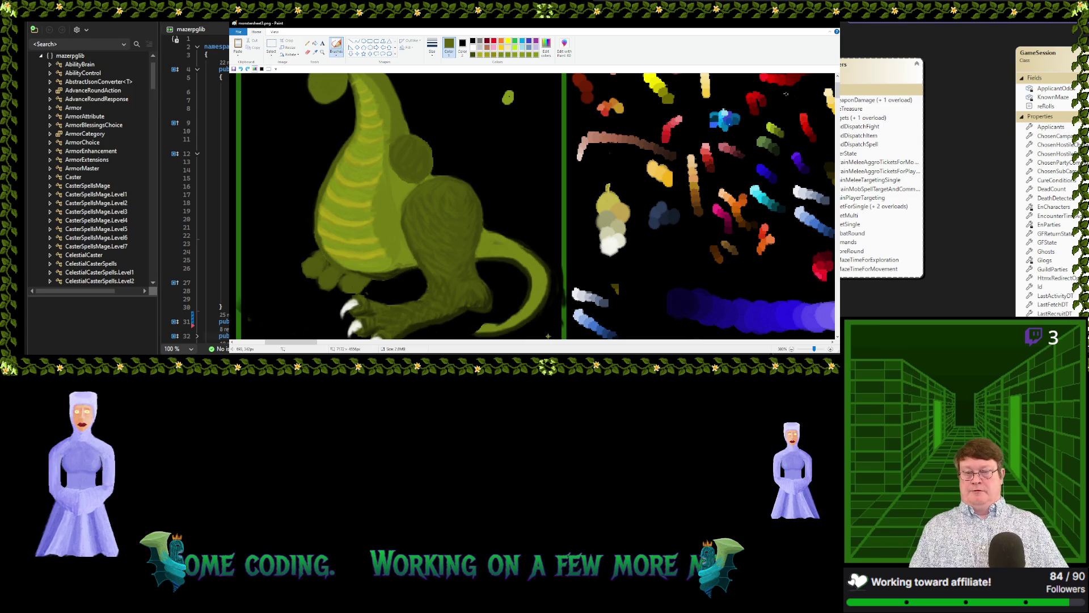
click(316, 52)
Sample another shade from the dinosaur to continue the haunch shading
click(377, 200)
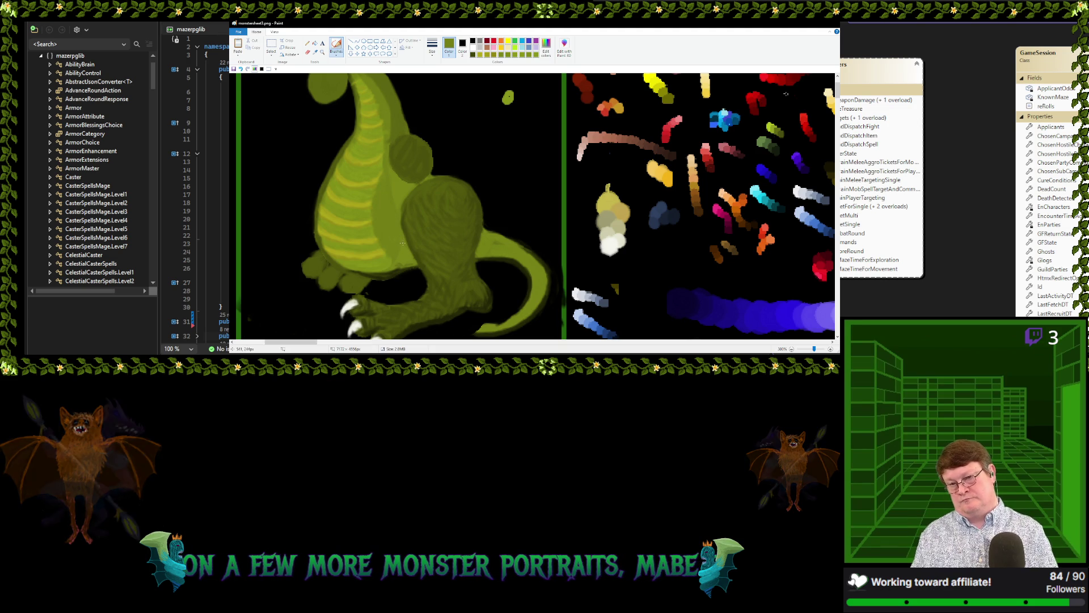
click(547, 44)
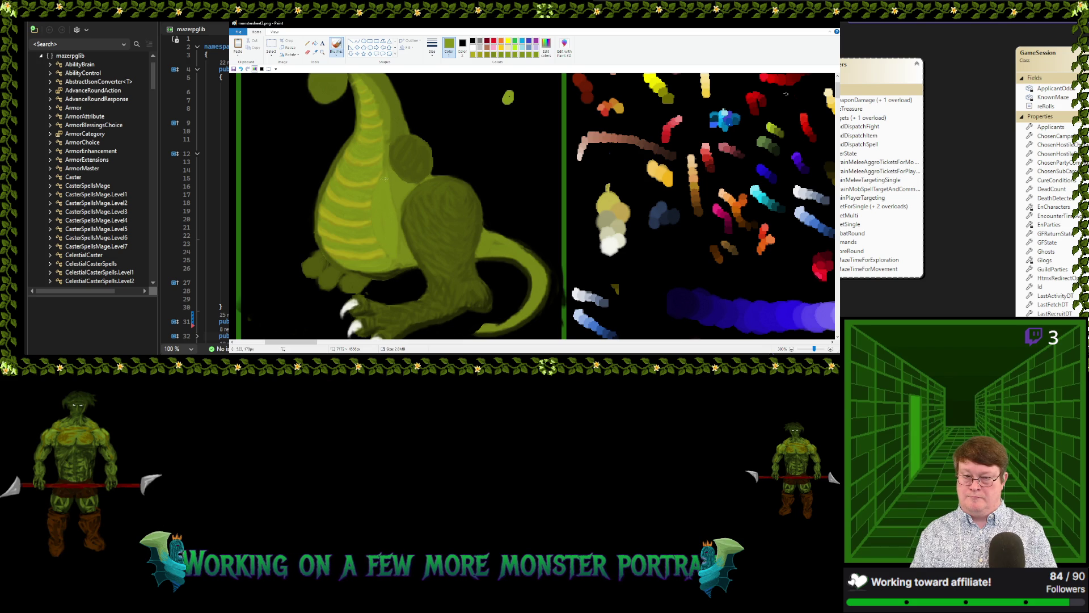
click(315, 52)
Sample several greens from the dinosaur's body and brush textured strokes over it
click(384, 188)
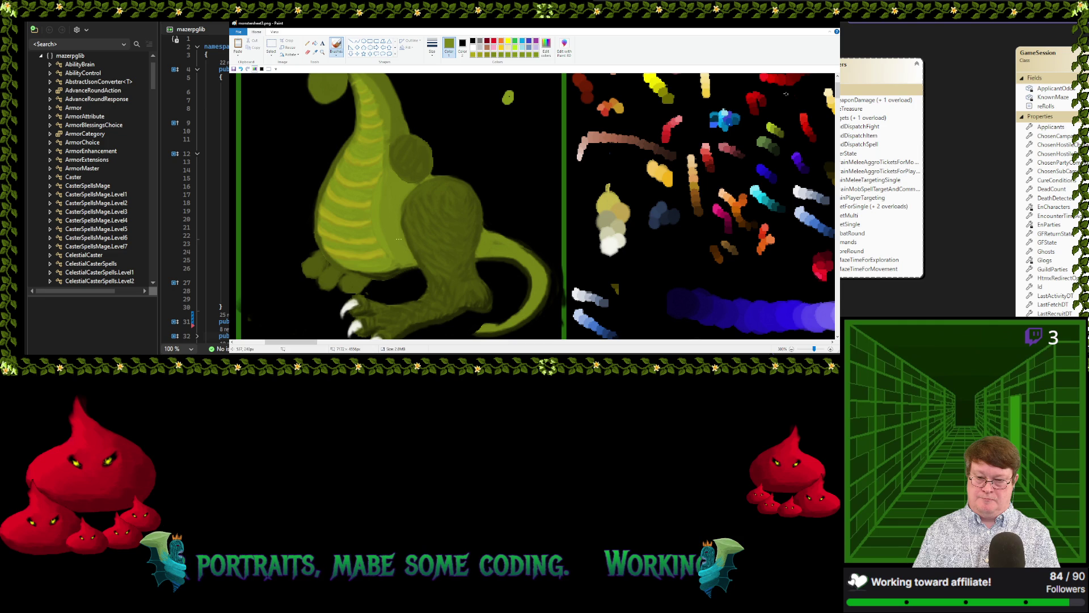
click(315, 52)
click(385, 175)
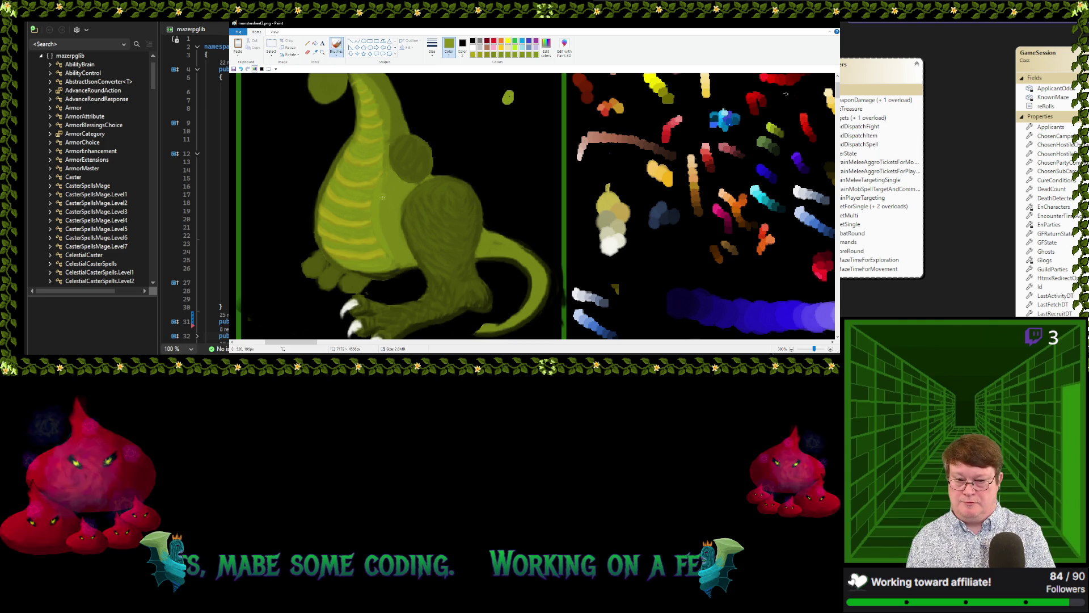
click(316, 53)
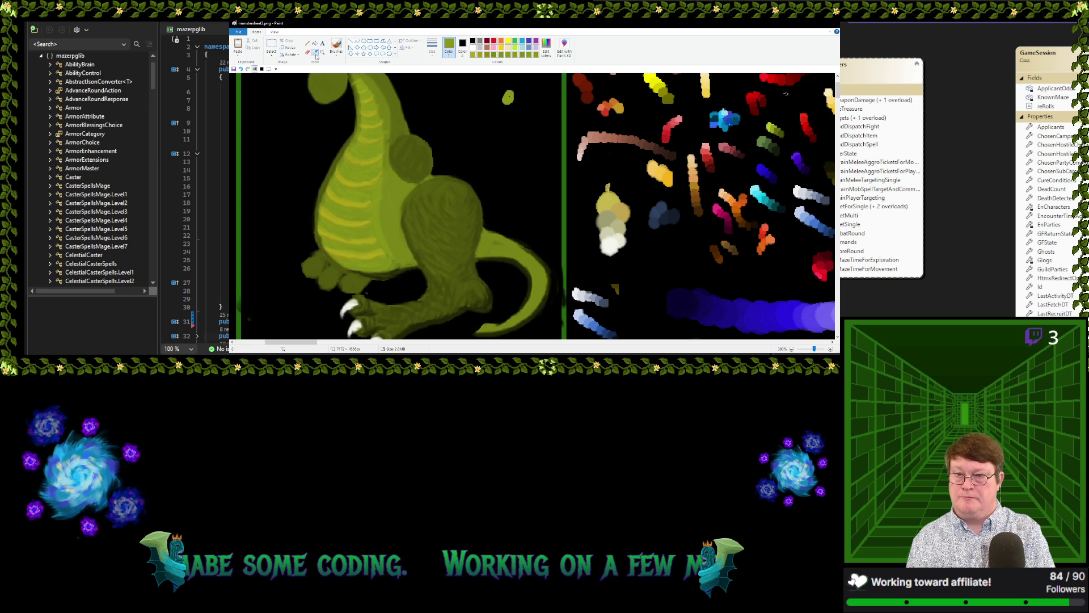
click(378, 190)
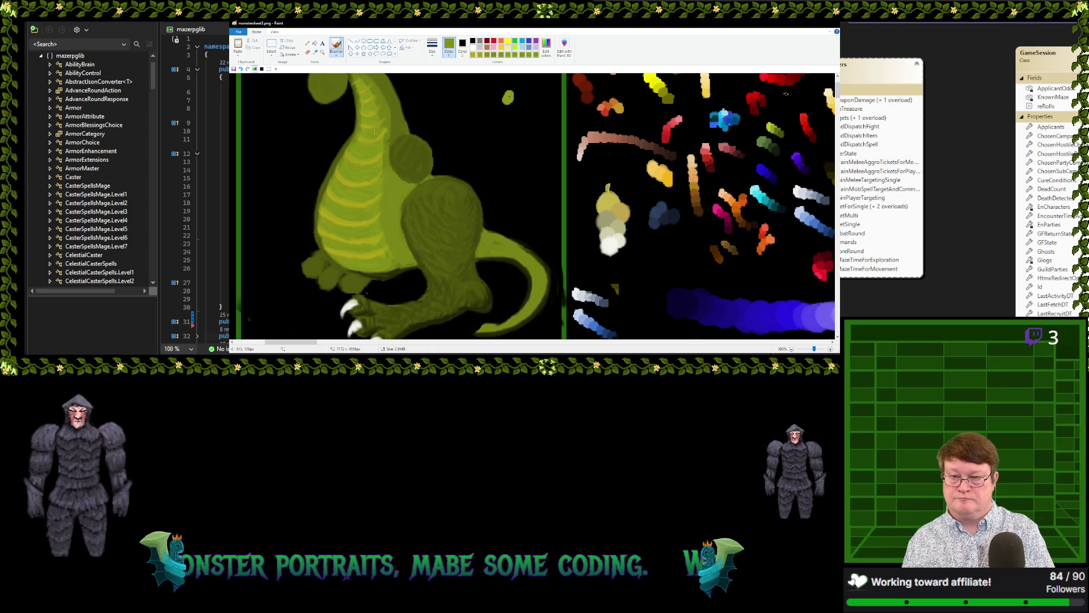
click(315, 52)
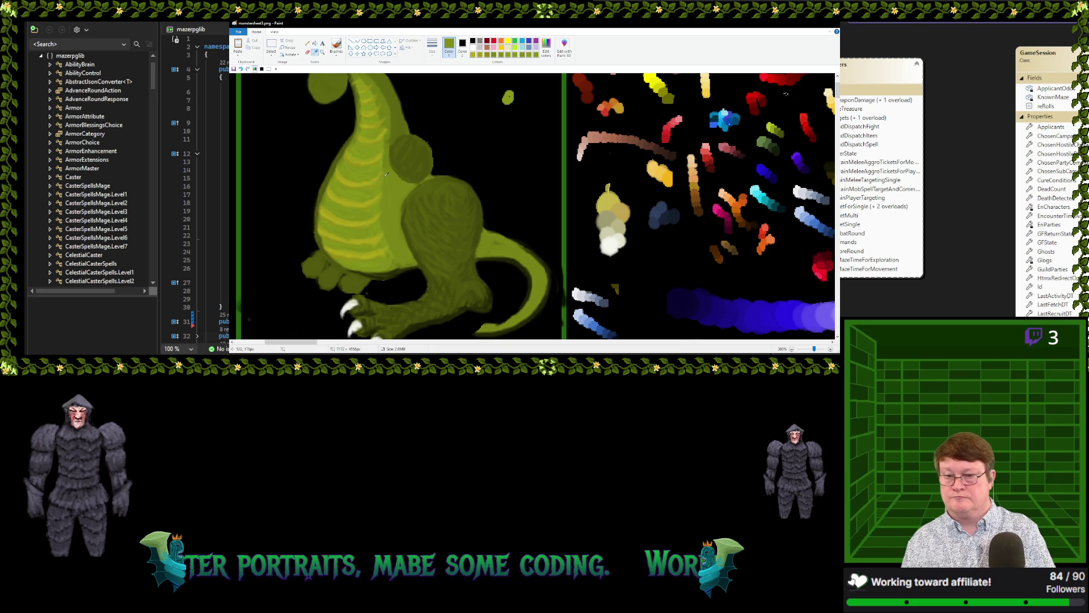
click(381, 170)
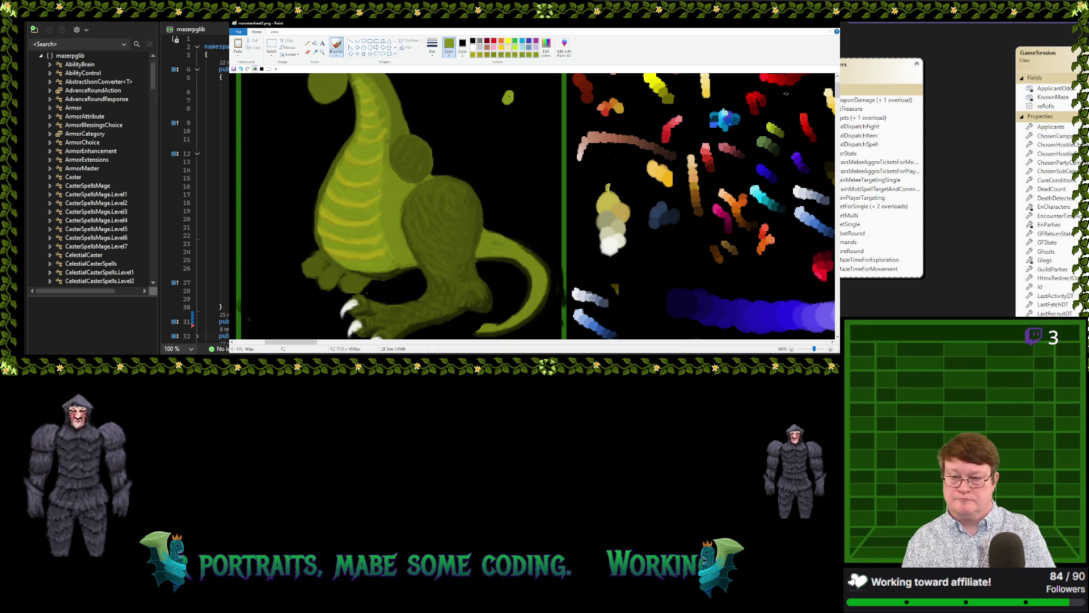
click(315, 51)
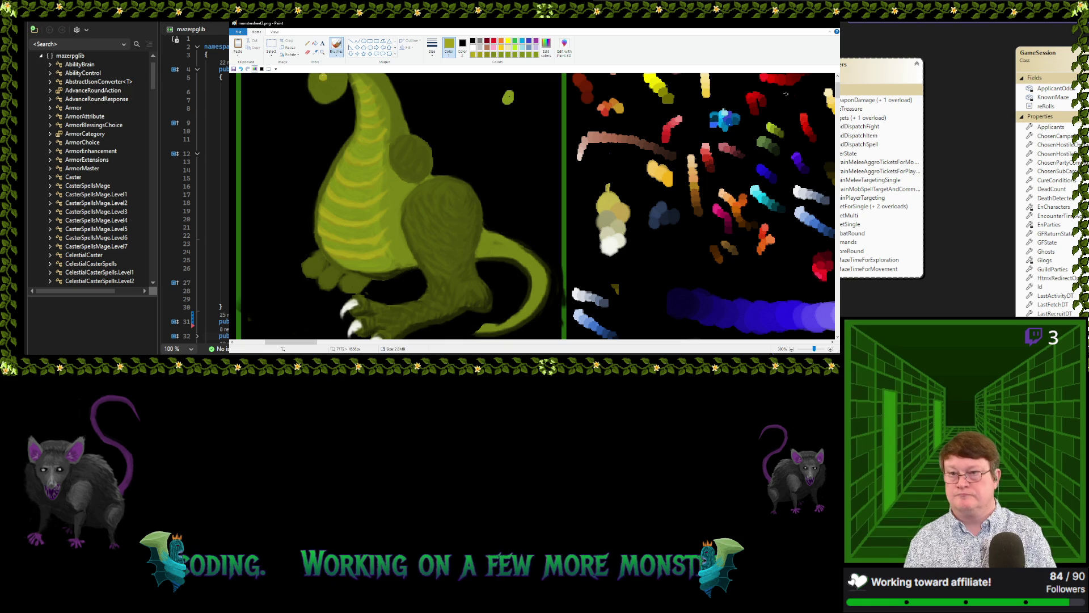
Keep sampling greens from the body and neck to thicken the thigh texture
click(316, 52)
click(373, 226)
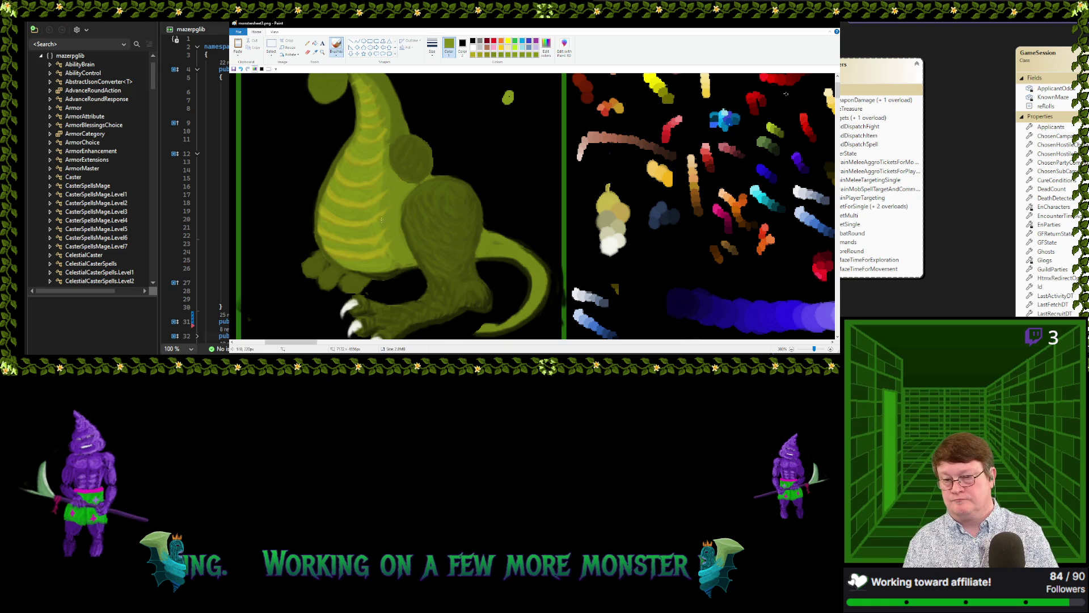
click(316, 51)
click(383, 215)
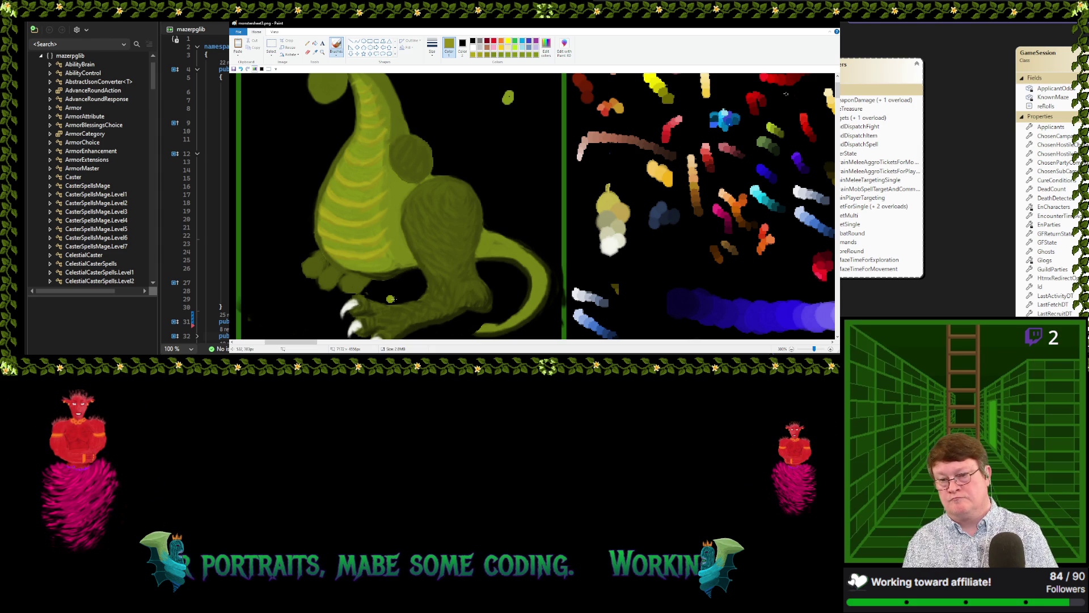
click(316, 53)
click(380, 228)
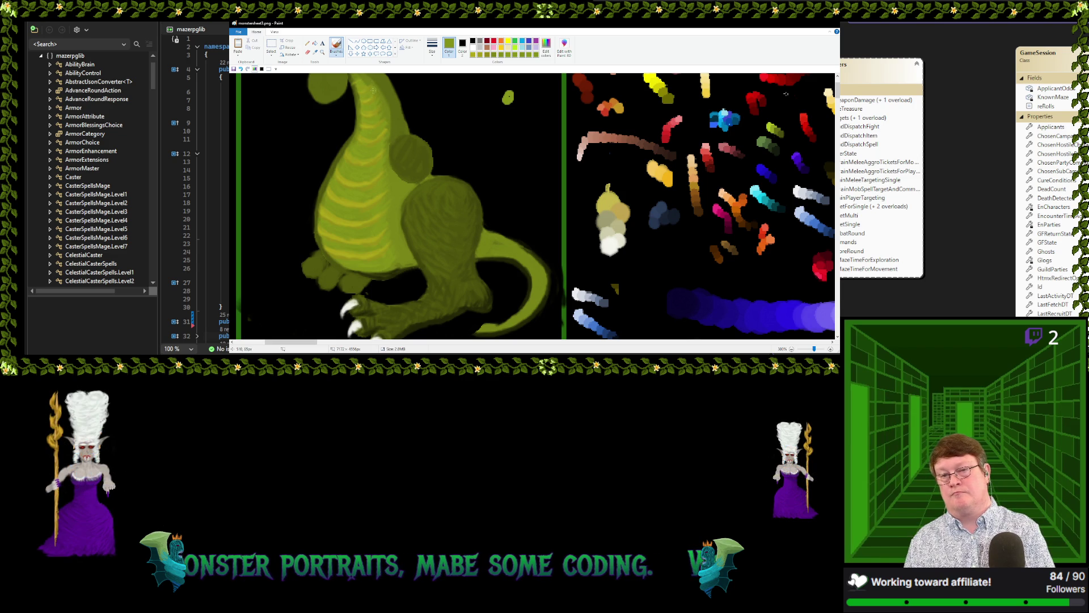
click(316, 52)
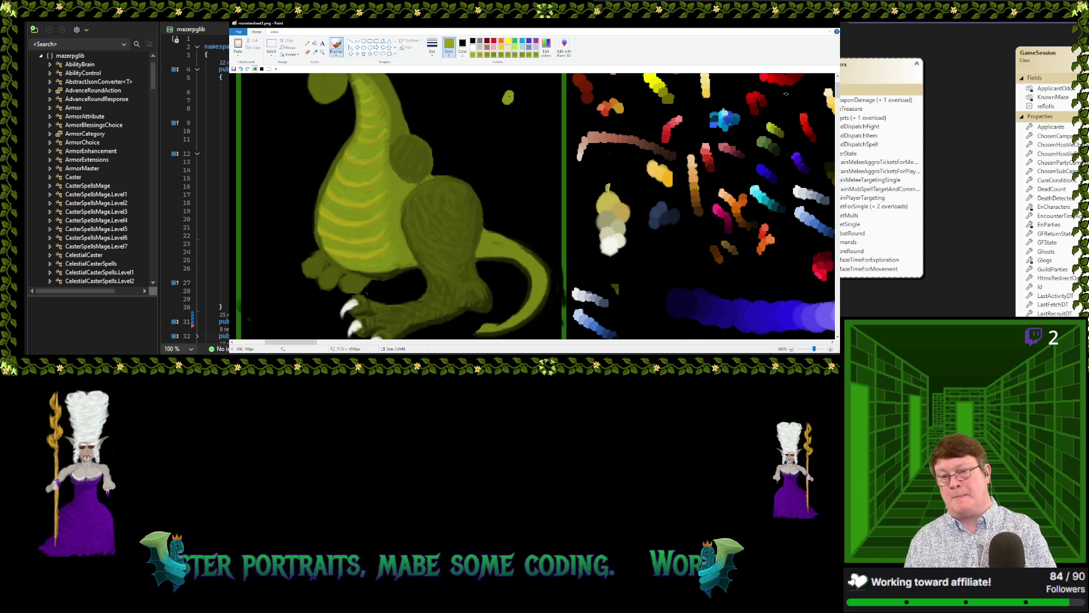
click(353, 155)
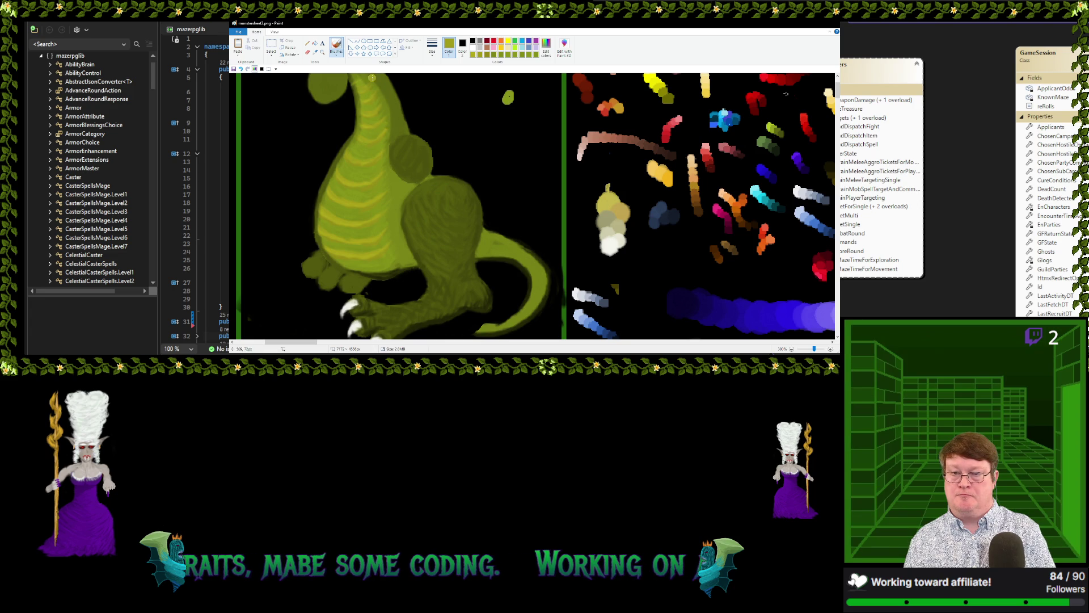
click(315, 52)
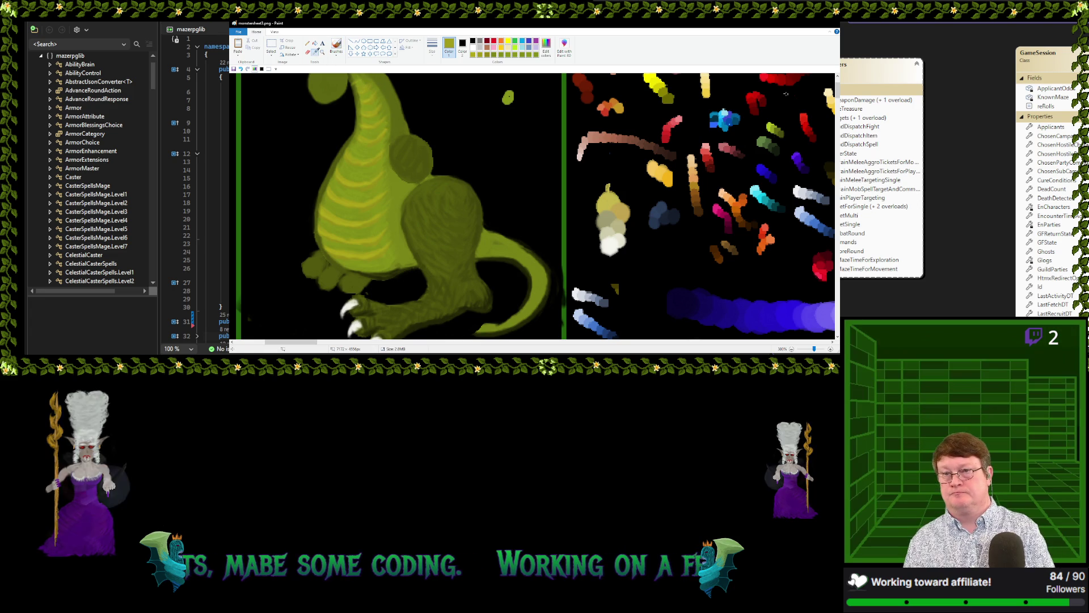
Sample three more dinosaur greens and brush texture across the thigh and lower body
click(390, 117)
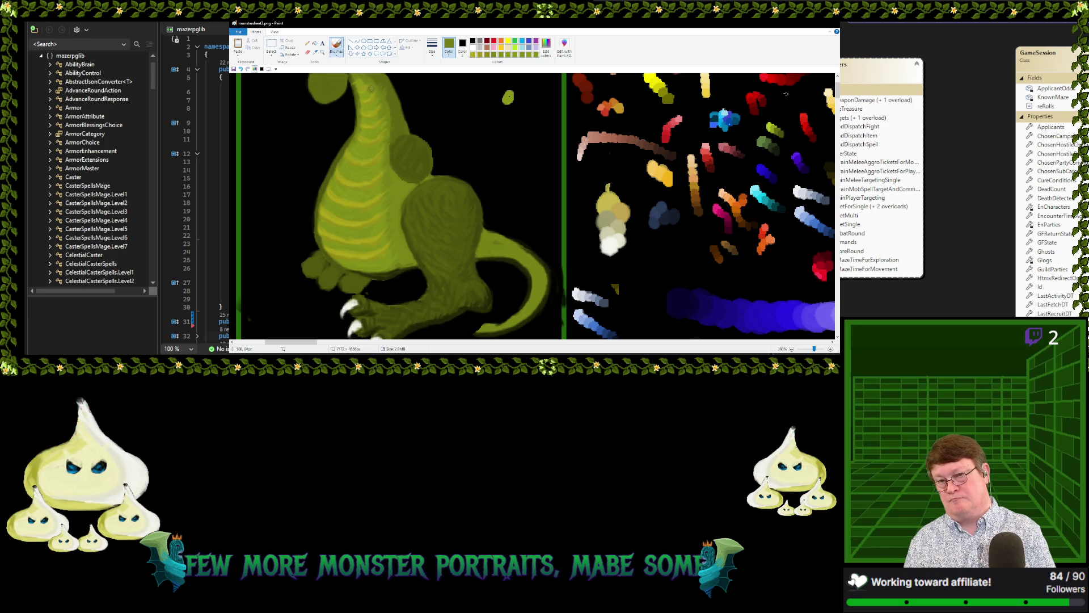
click(315, 52)
click(379, 153)
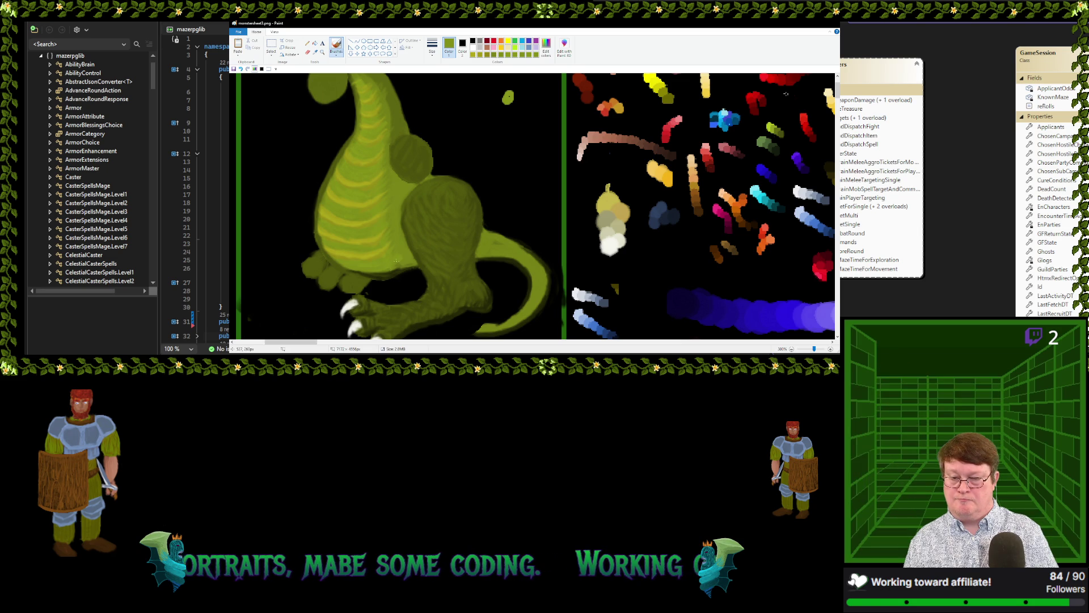
click(315, 52)
click(391, 179)
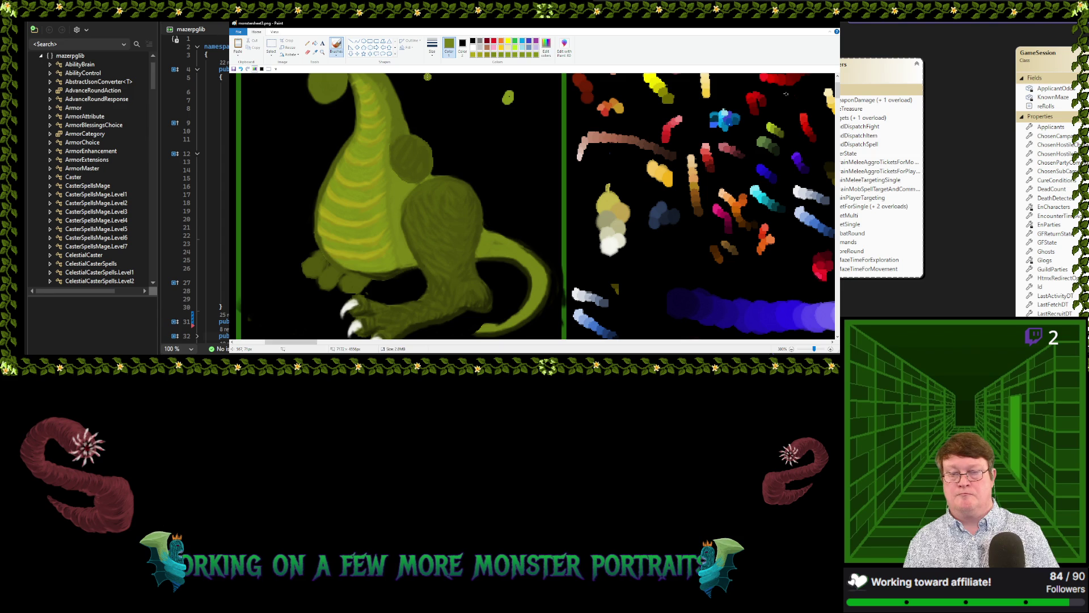
scroll(427, 77, up, 3)
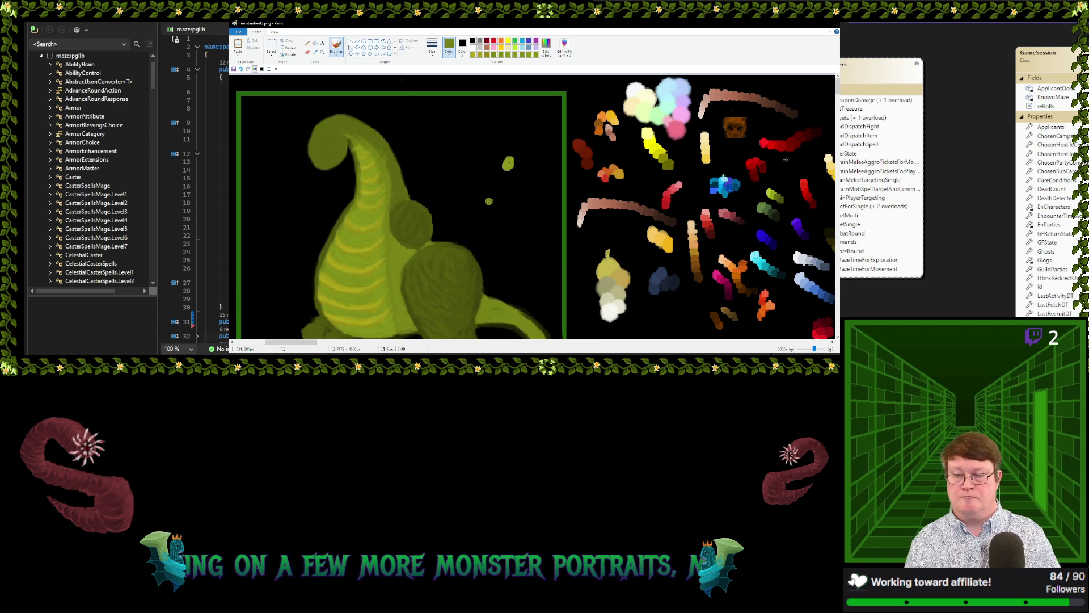
Pick up a green from the dinosaur's head with the Color picker to shade with
click(315, 51)
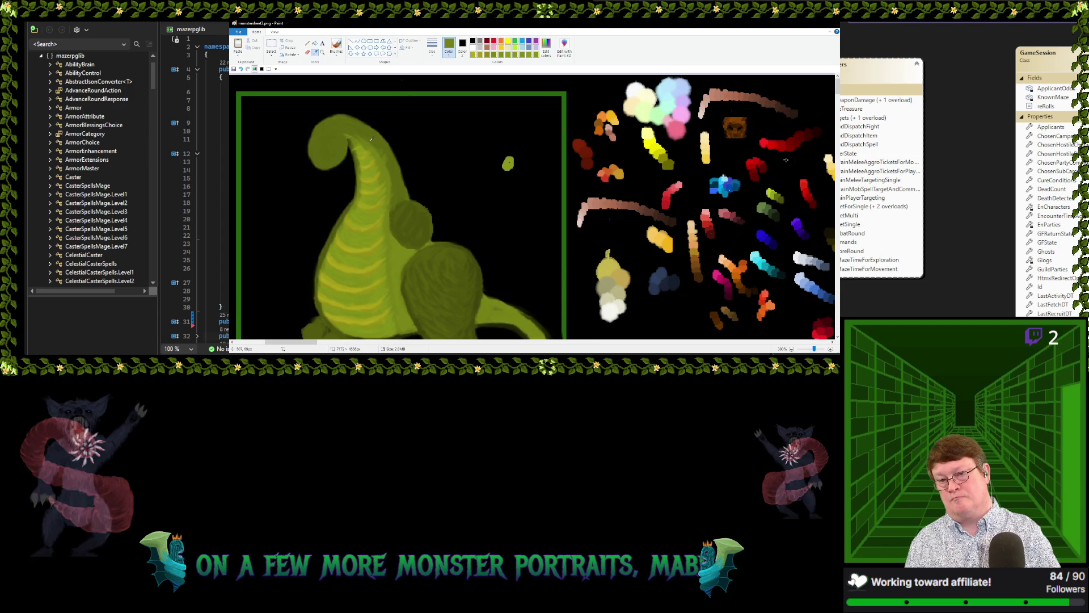
click(384, 160)
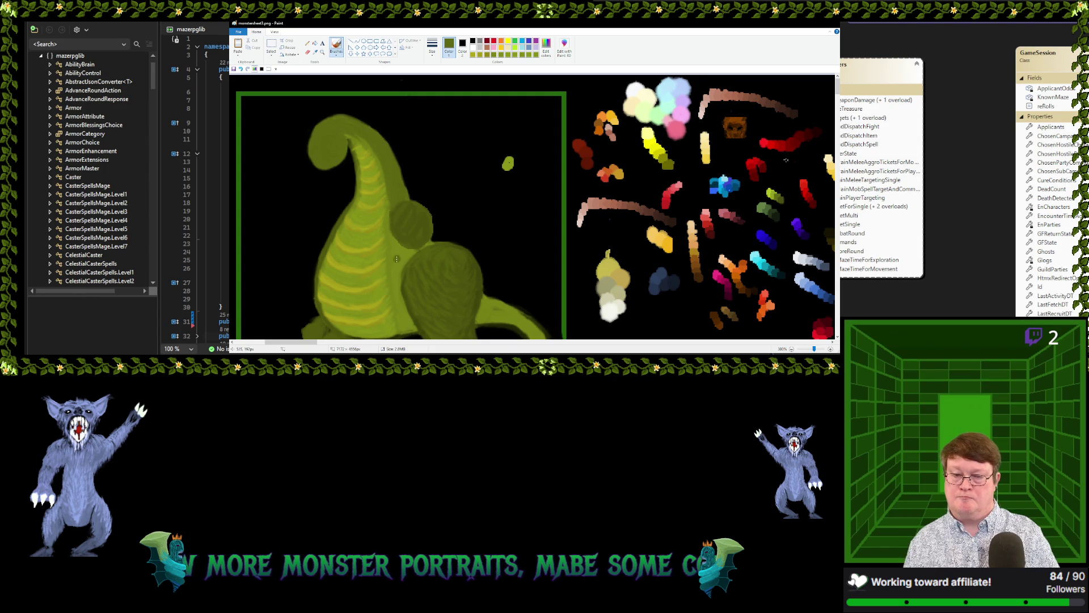
scroll(402, 269, down, 3)
scroll(423, 197, up, 3)
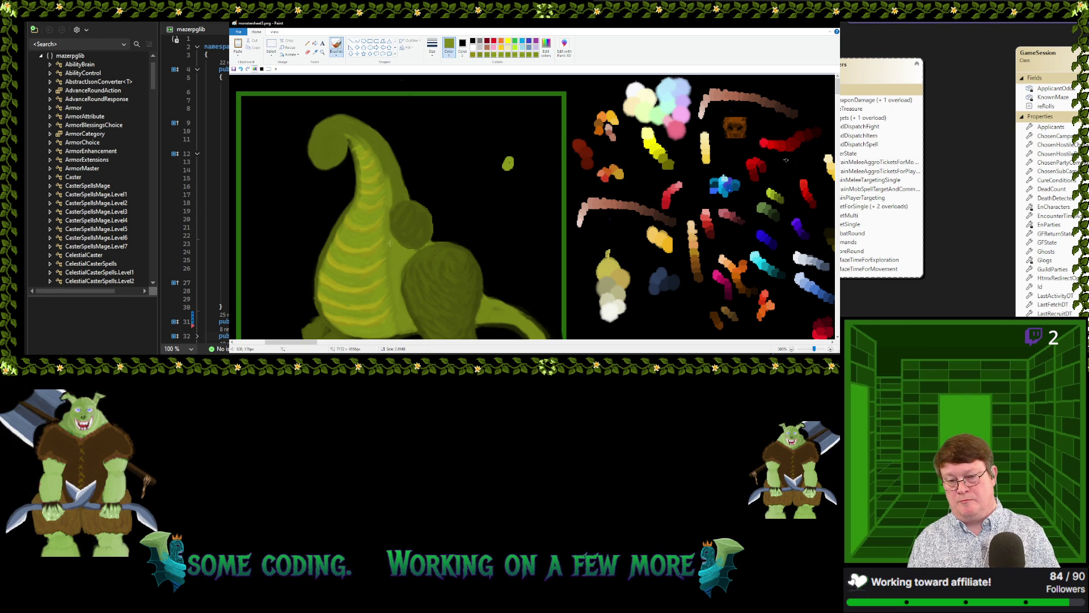
Sample a green from the dinosaur's neck and add matching shading strokes
click(316, 52)
click(393, 243)
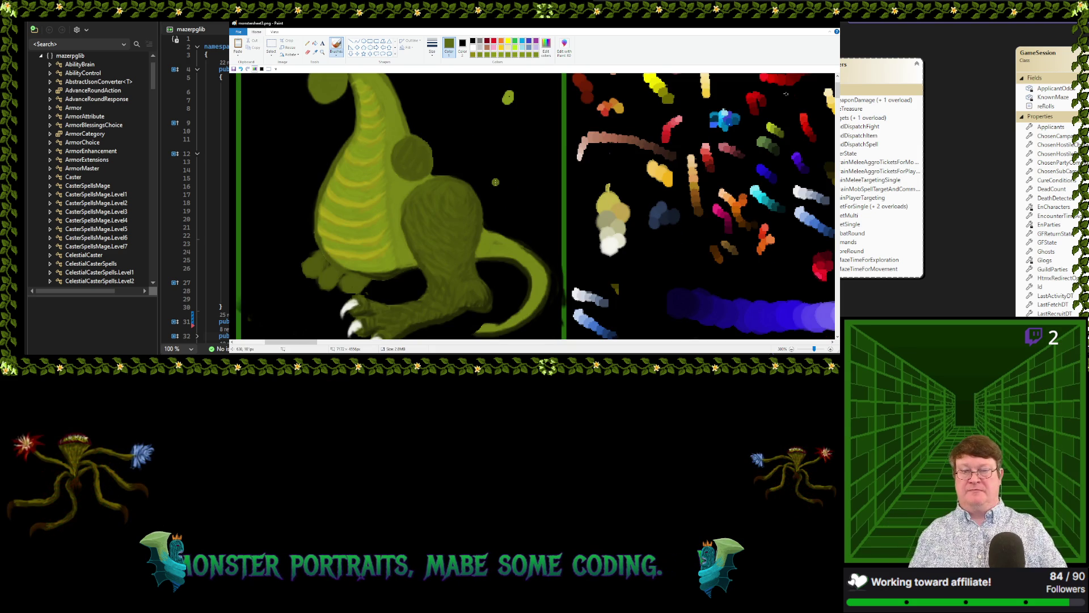
scroll(497, 180, down, 1)
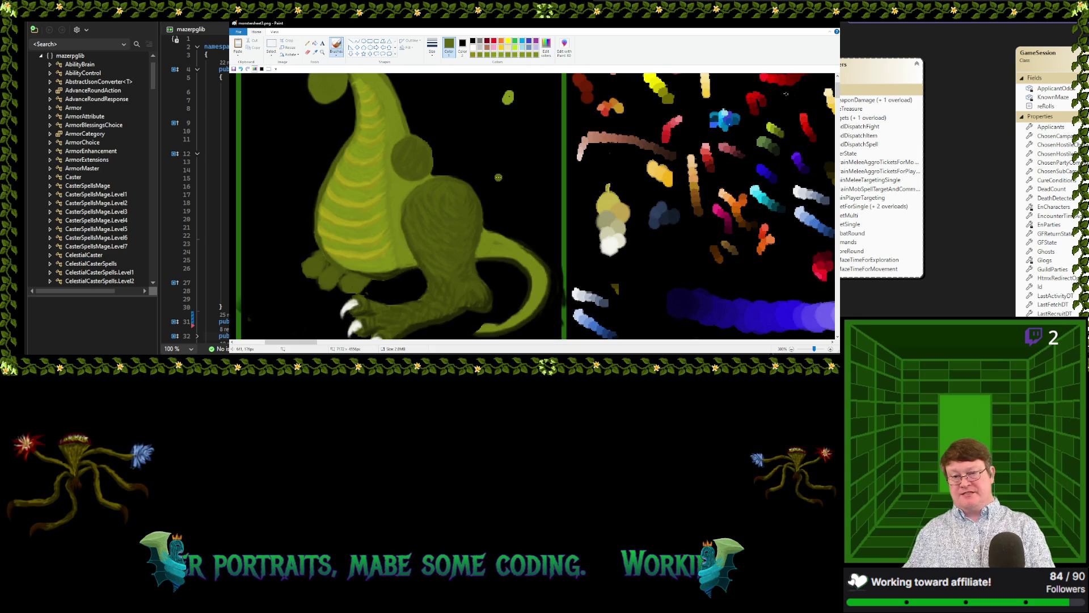
Sample a green from the dinosaur's back and brush deeper texture over the back and thigh
click(315, 52)
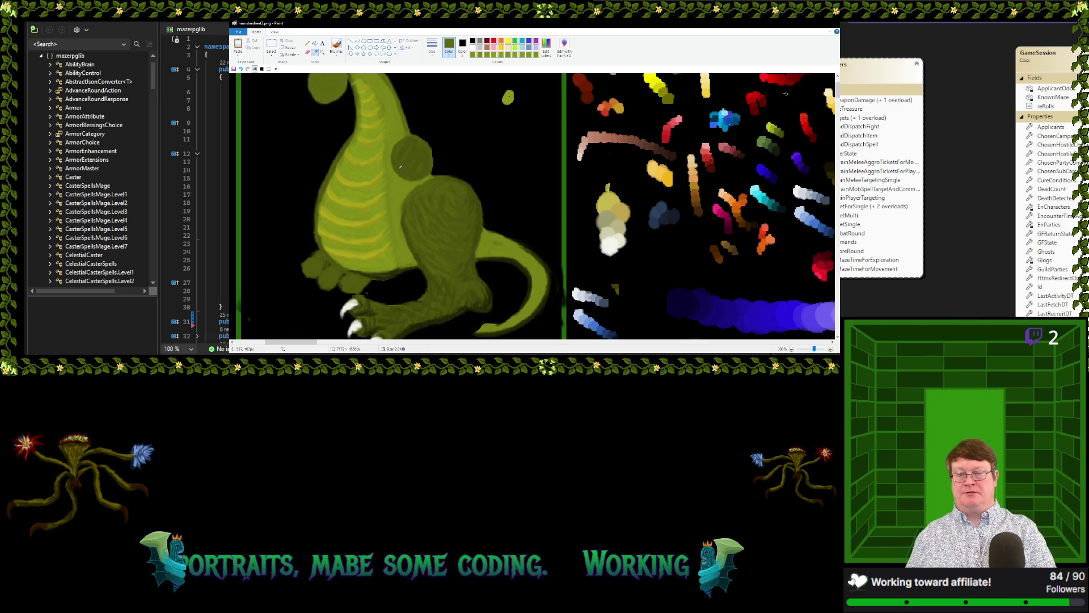
click(412, 194)
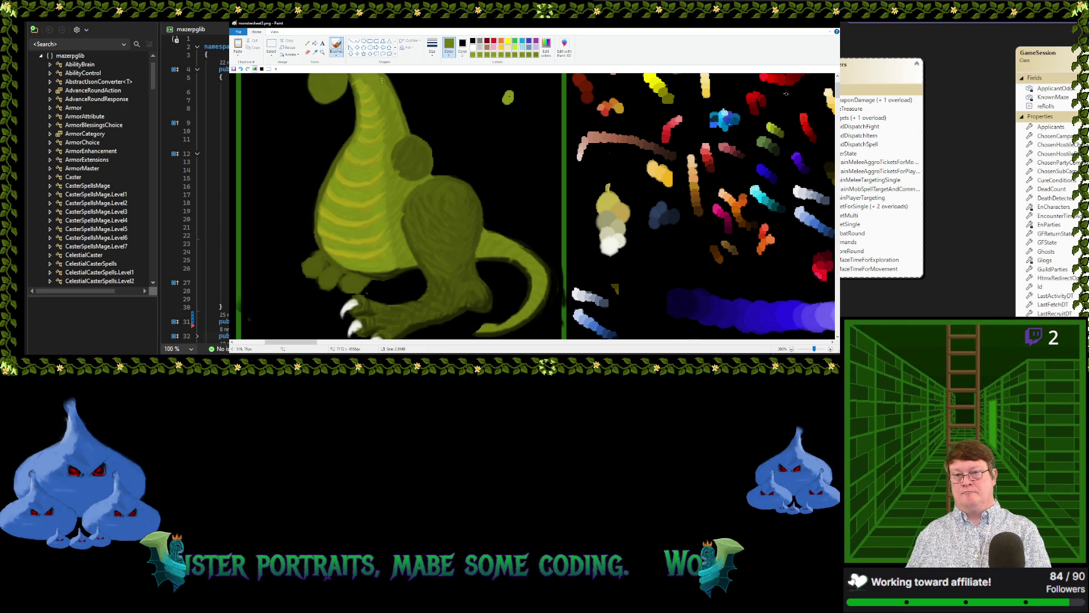
scroll(389, 78, up, 2)
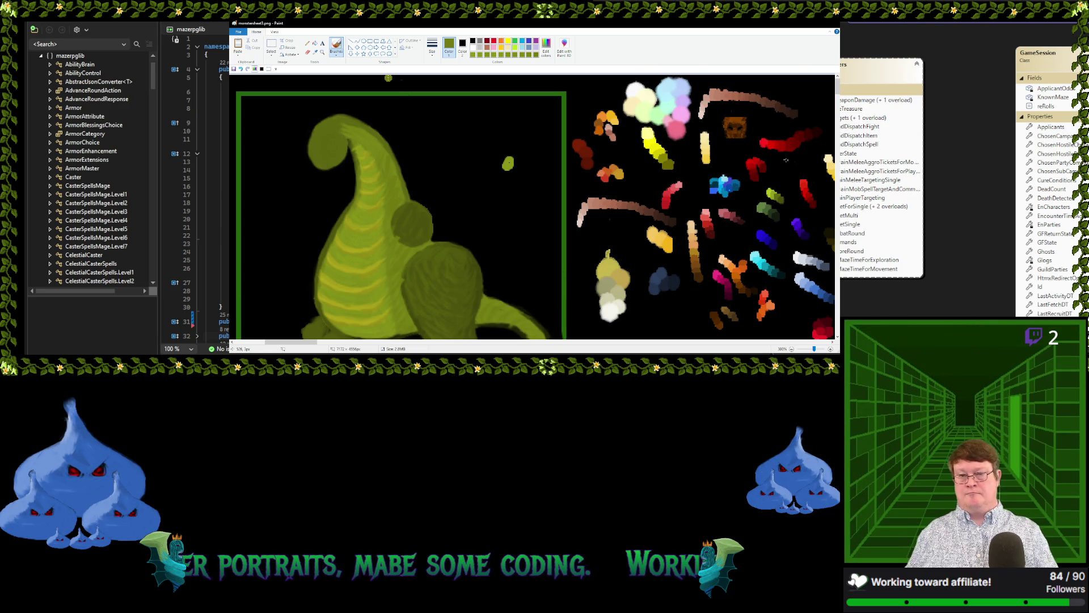
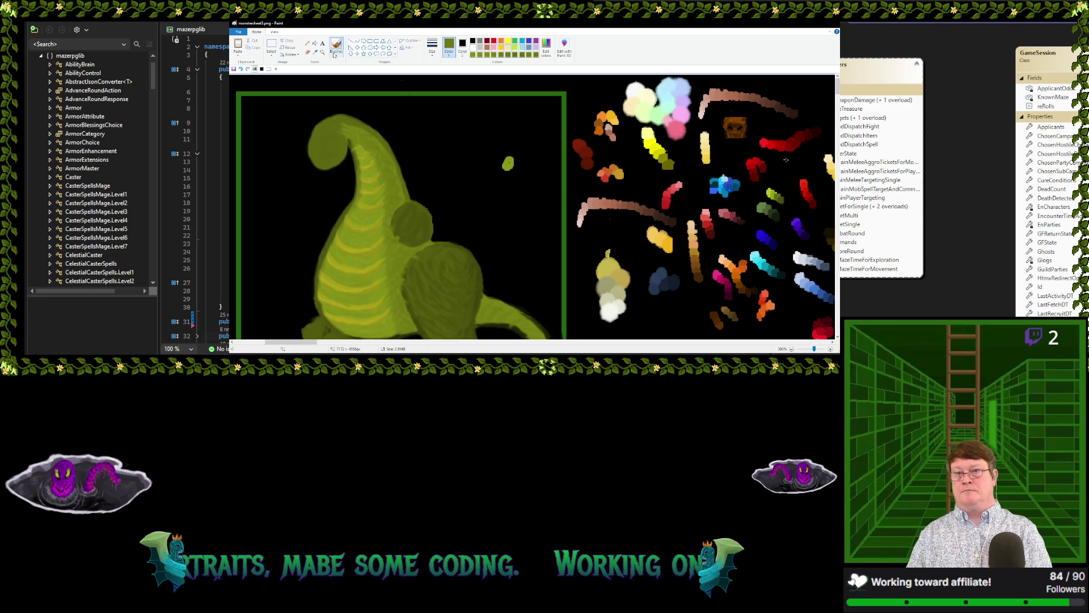
Sample two greens from the dragon and paint a dark-green stroke along the horn's edge
click(316, 51)
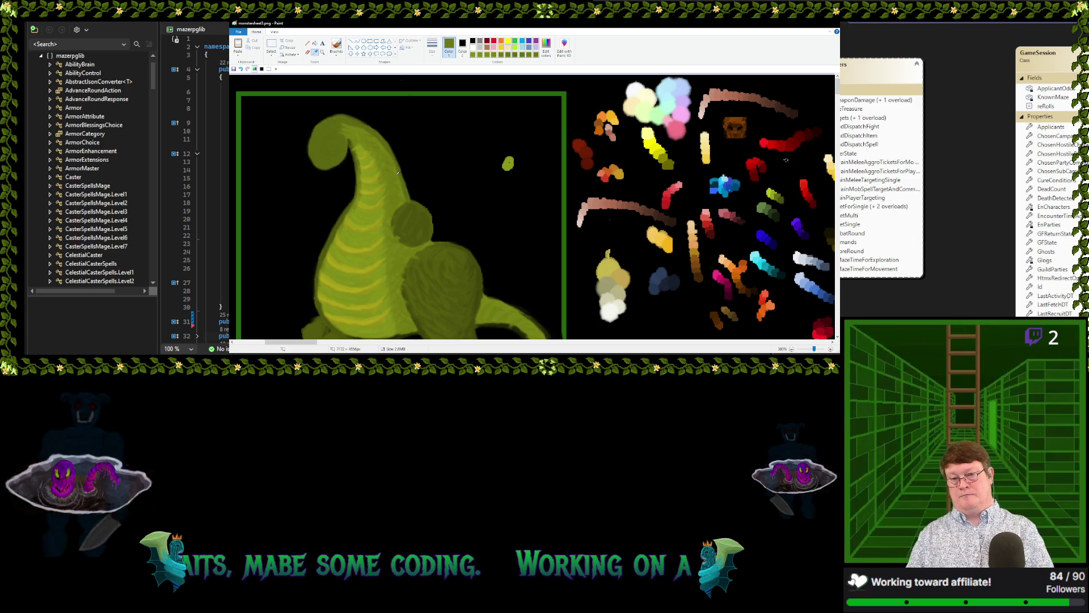
click(392, 179)
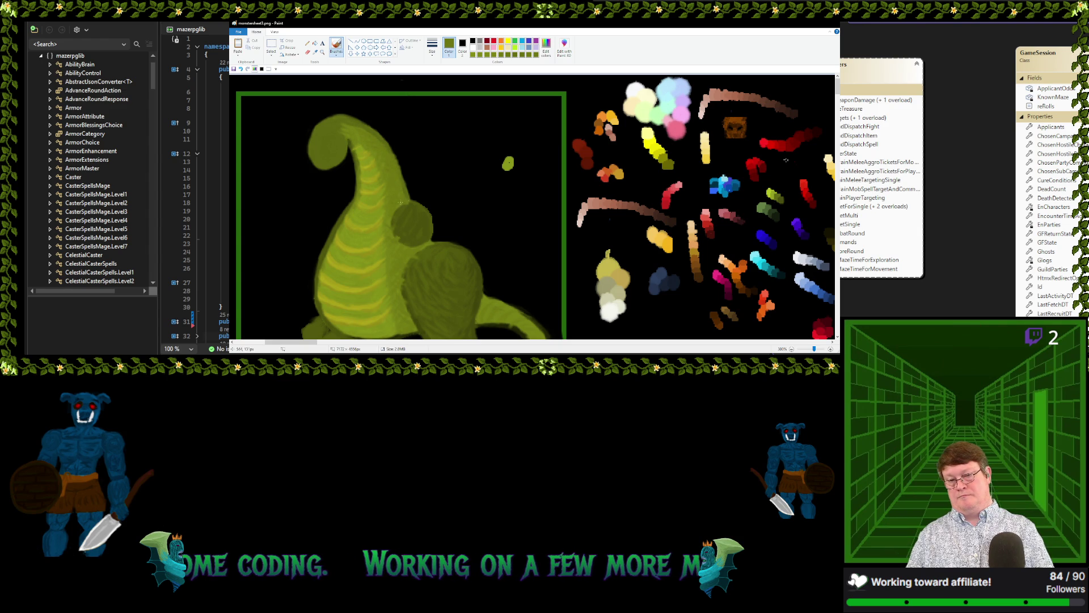
click(315, 53)
click(336, 46)
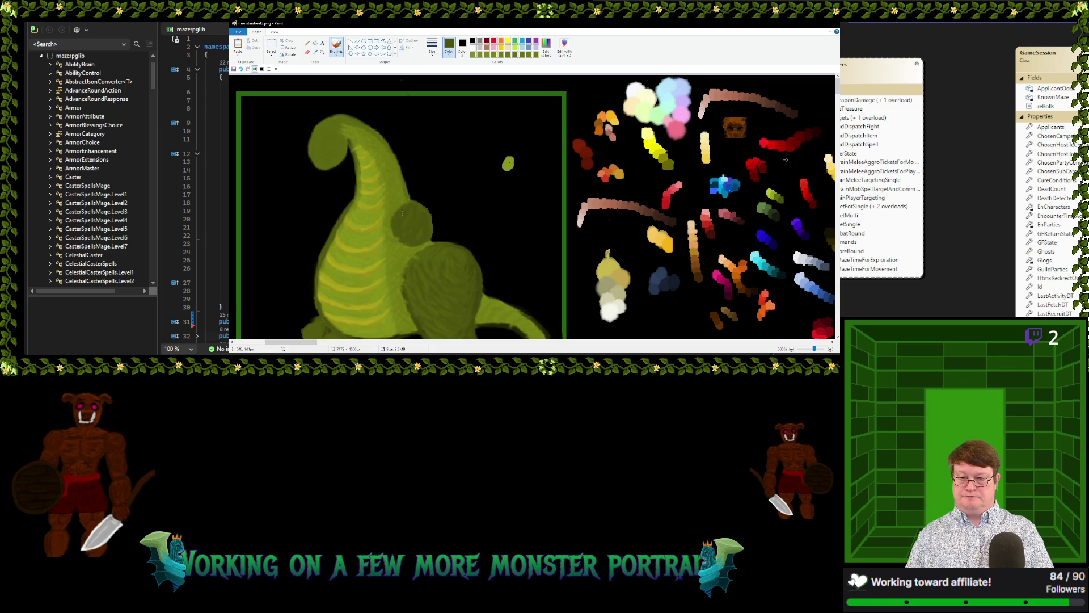
drag(416, 204, 392, 221)
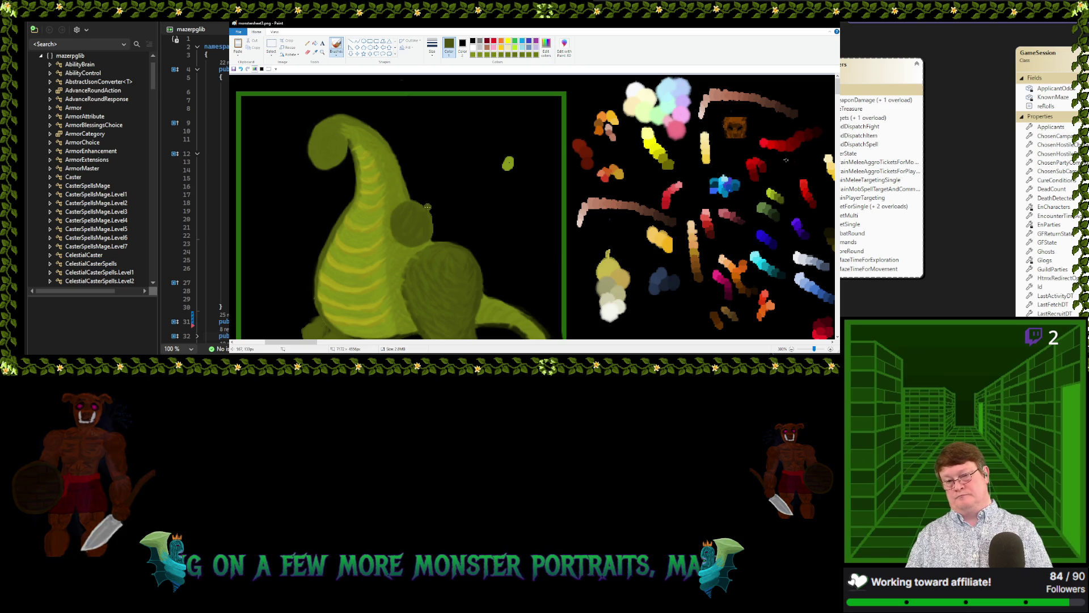
Sample greens near the shoulder bump with the I picker shortcut
key(i)
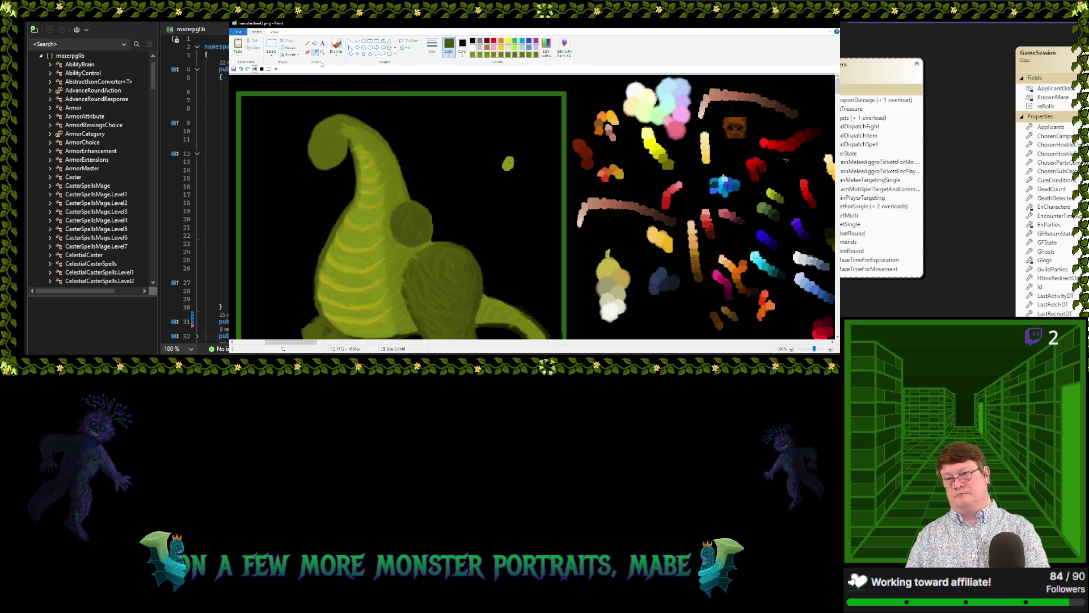
click(410, 209)
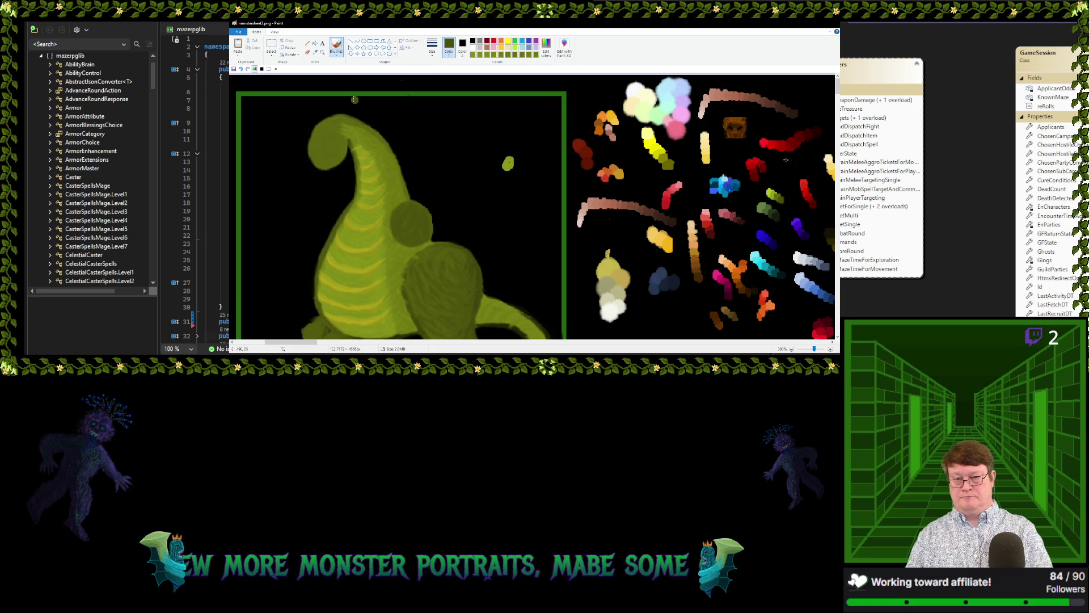
key(i)
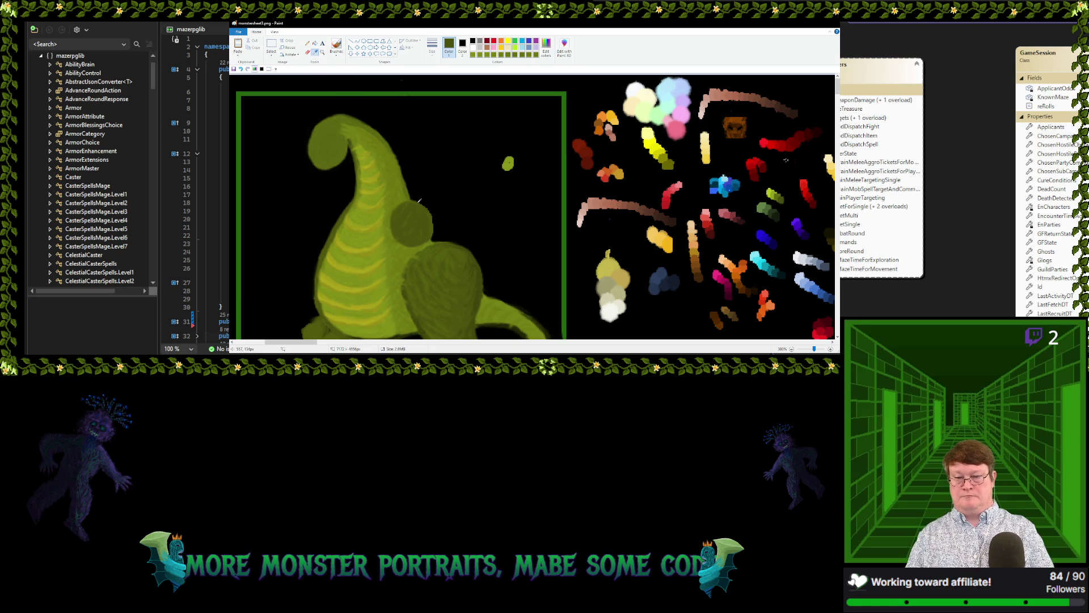
click(415, 203)
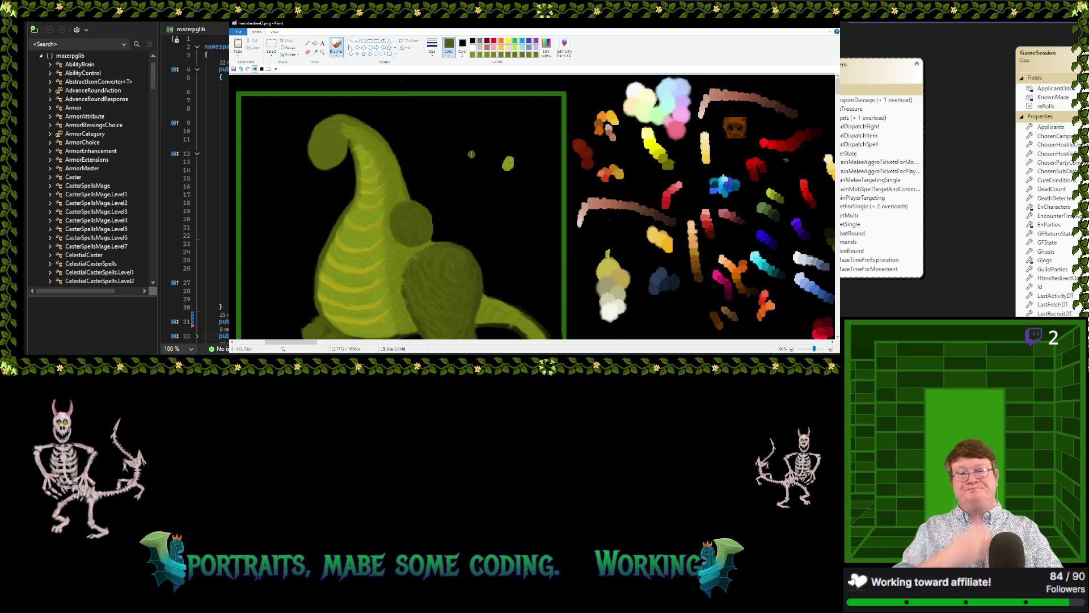
scroll(472, 154, down, 1)
scroll(539, 177, up, 1)
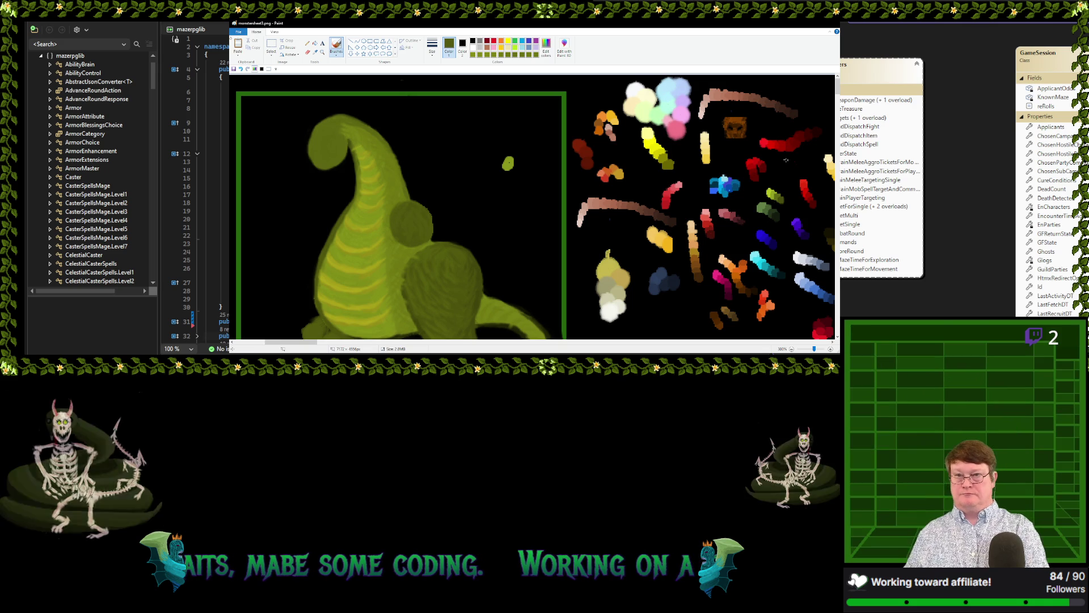
Sample greens from the body and haunch, then black from the background
click(315, 52)
click(346, 94)
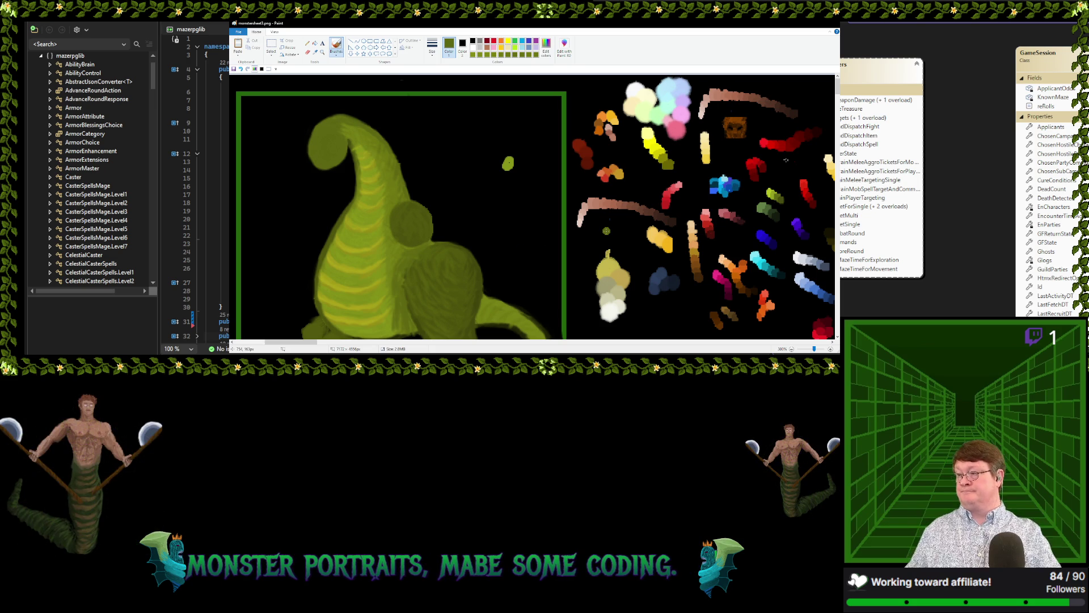
click(315, 52)
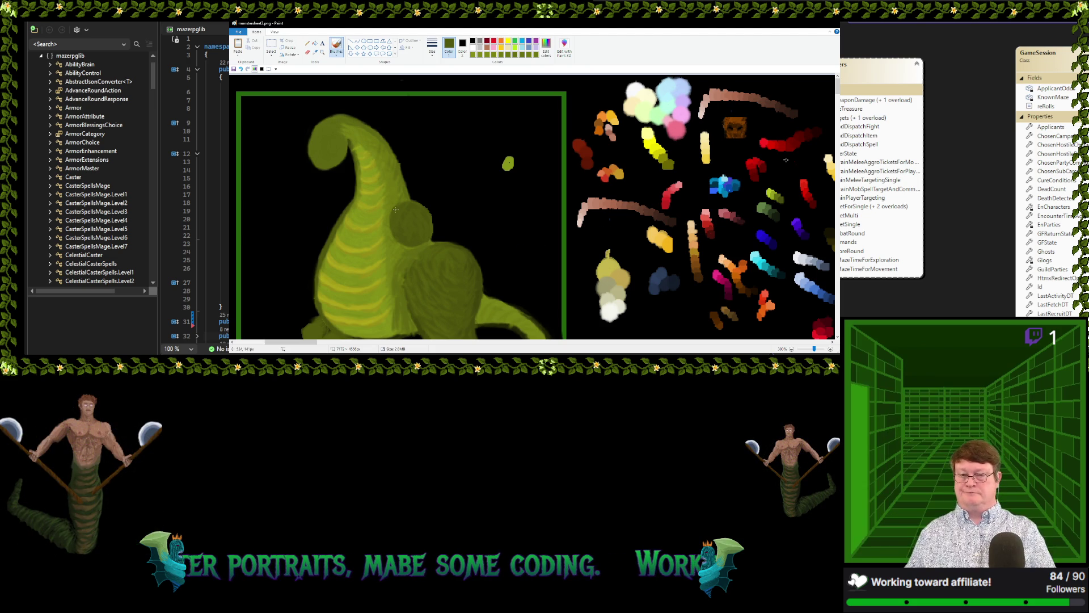
click(447, 217)
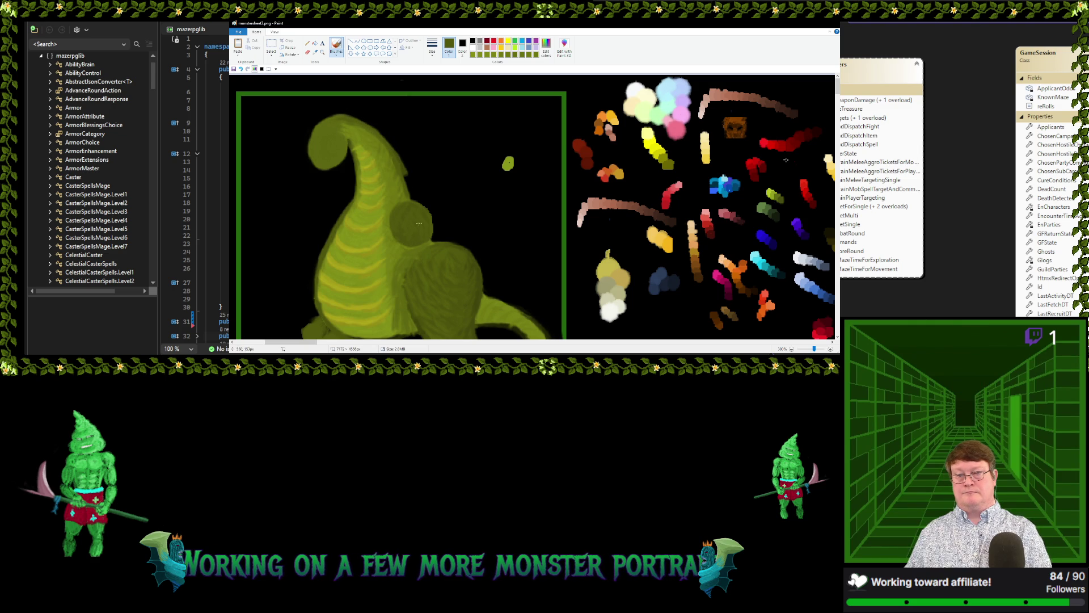
click(315, 51)
click(291, 102)
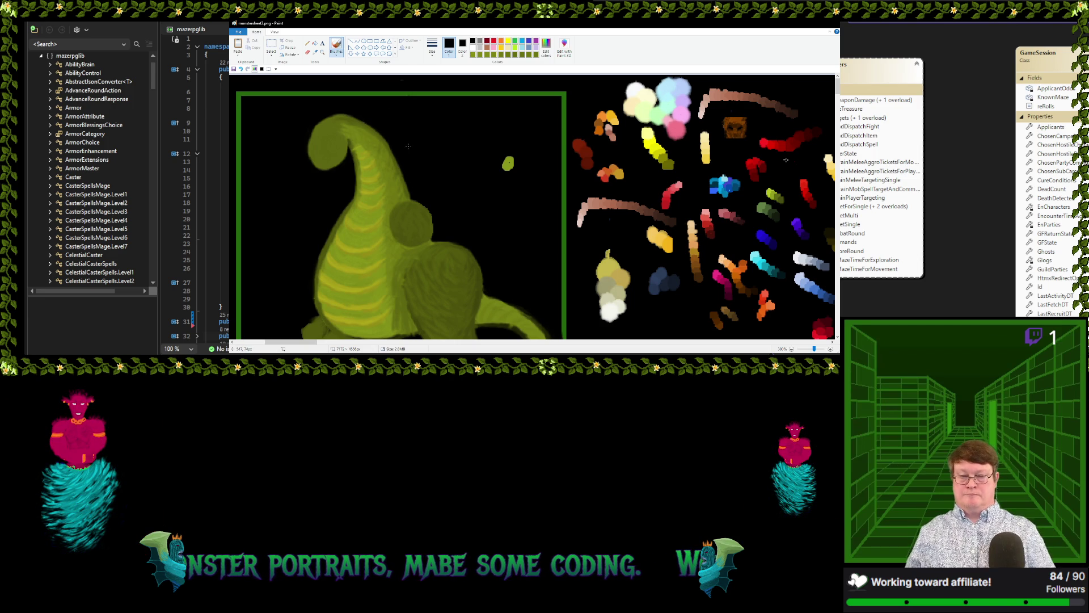
Scroll down to the legs, sample olive and lower-body greens, and resume brushing texture
scroll(498, 176, down, 3)
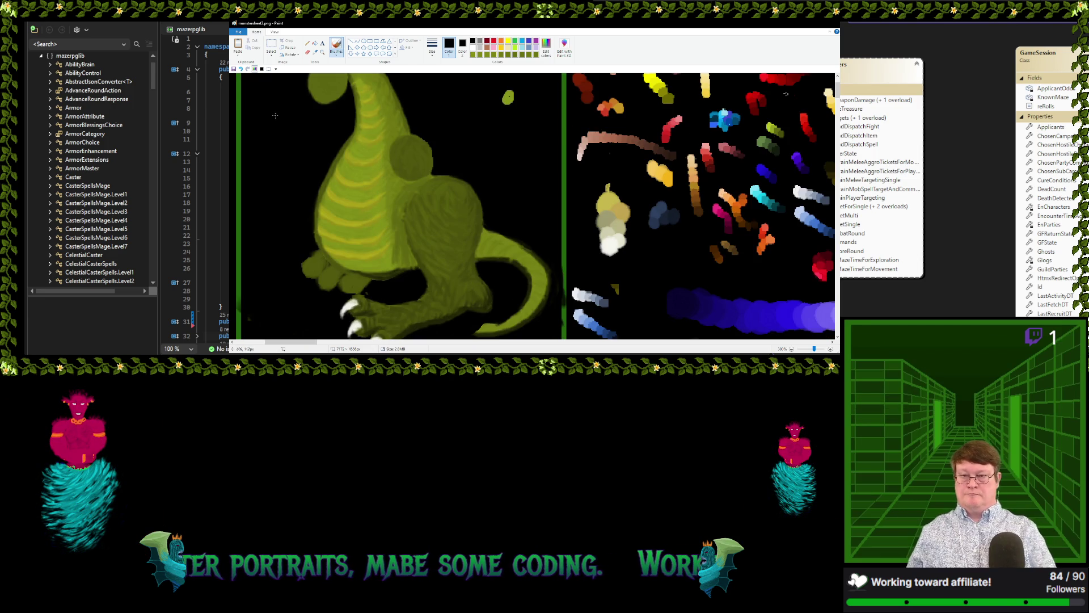
click(315, 52)
click(394, 188)
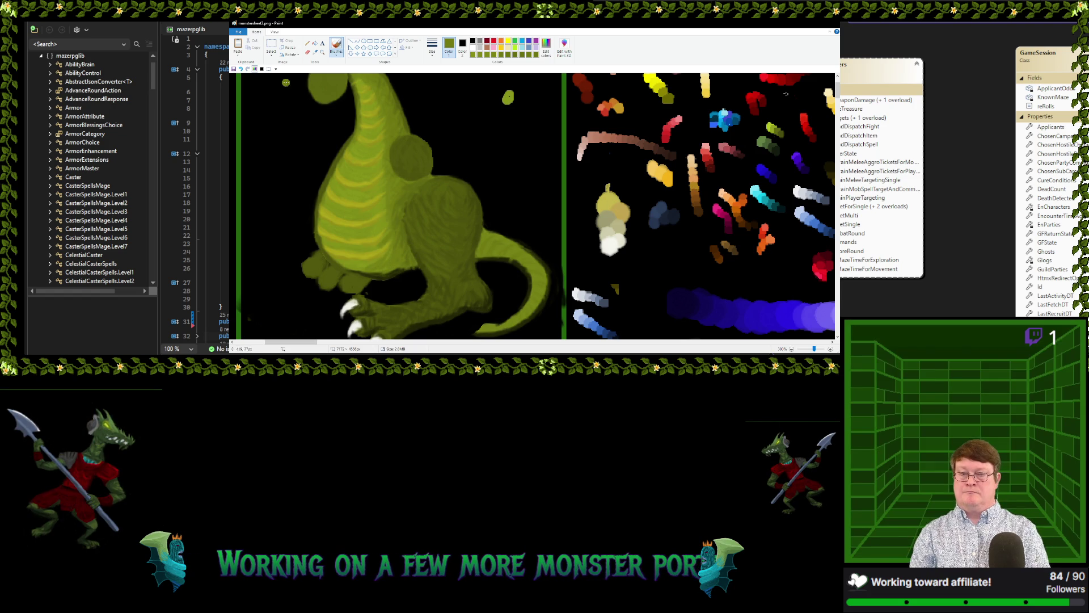
click(315, 52)
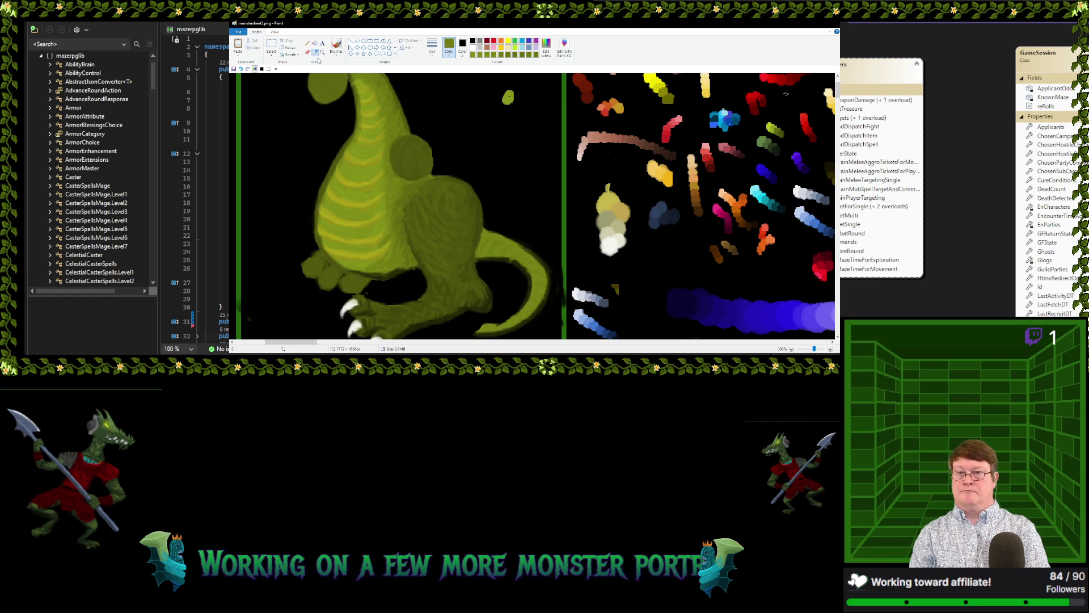
click(371, 227)
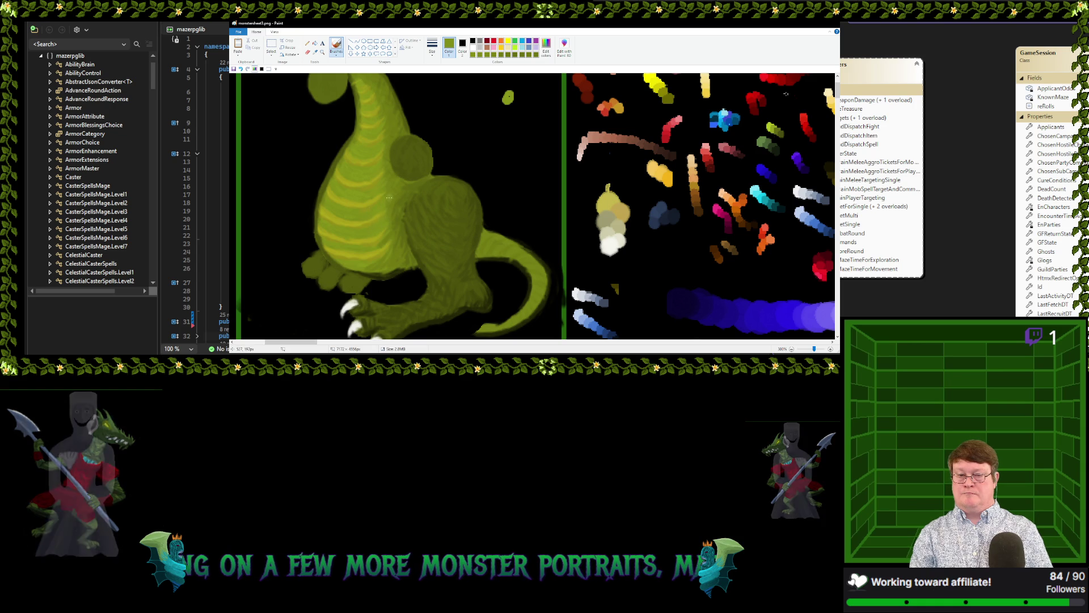
click(314, 52)
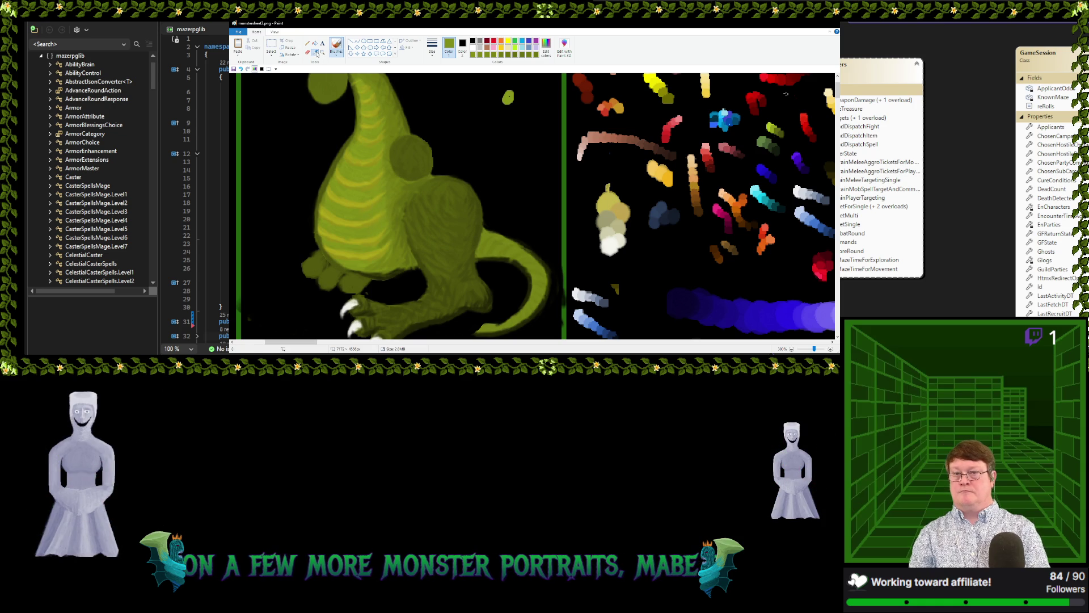
key(b)
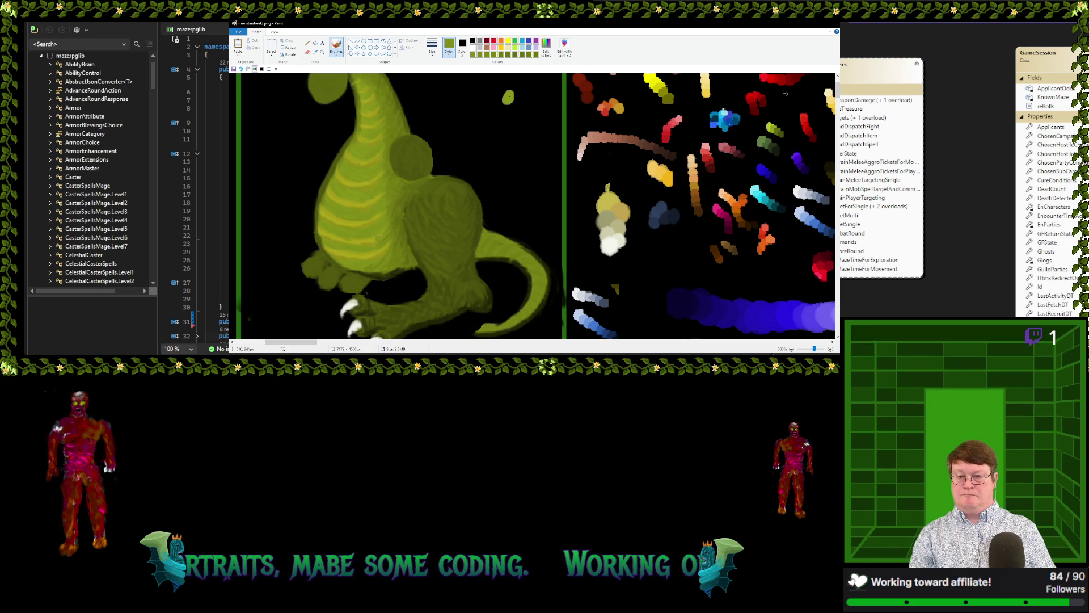
click(315, 51)
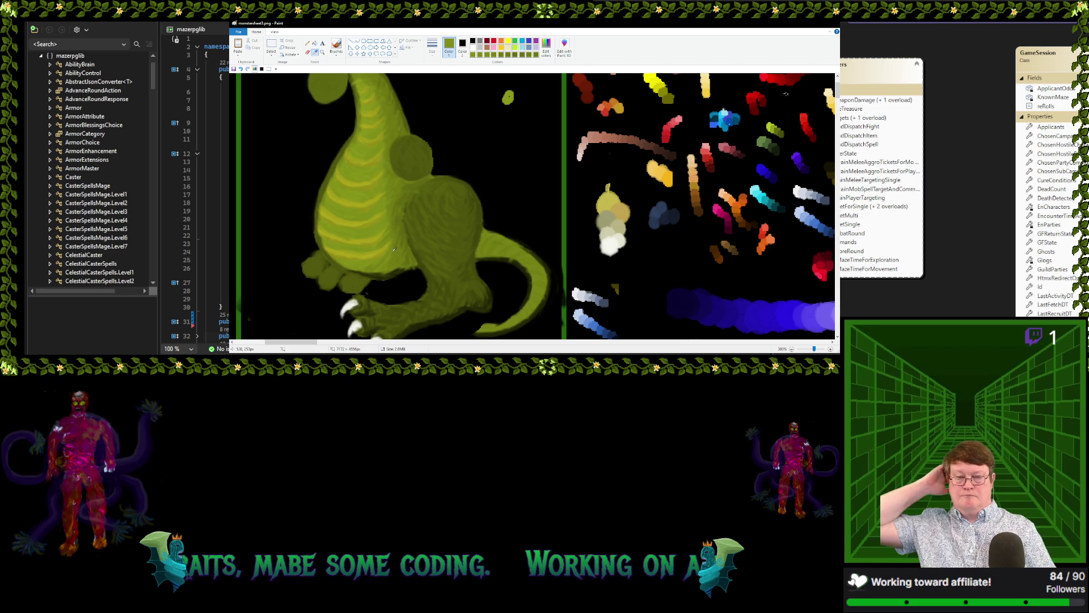
Sample a leg green, dab a light-green spot on the body, then sample another body green
click(378, 259)
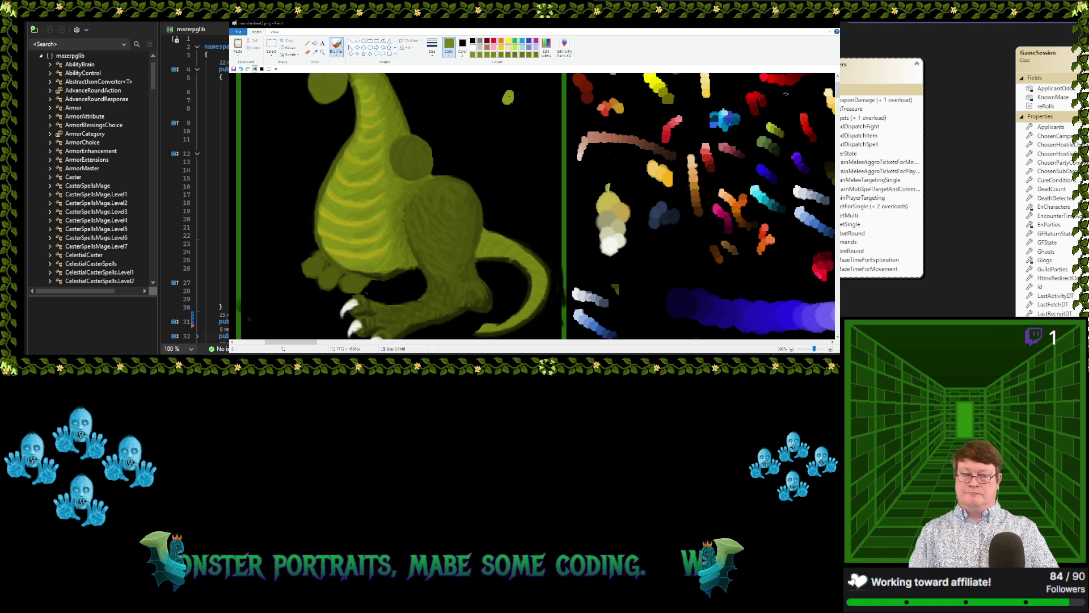
click(431, 202)
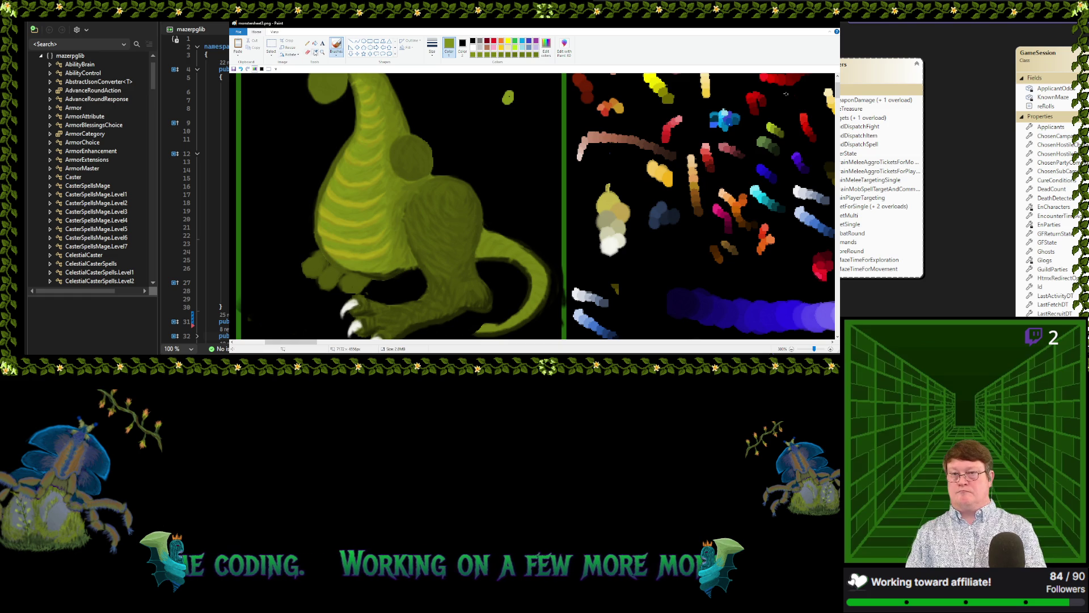
click(315, 51)
click(347, 180)
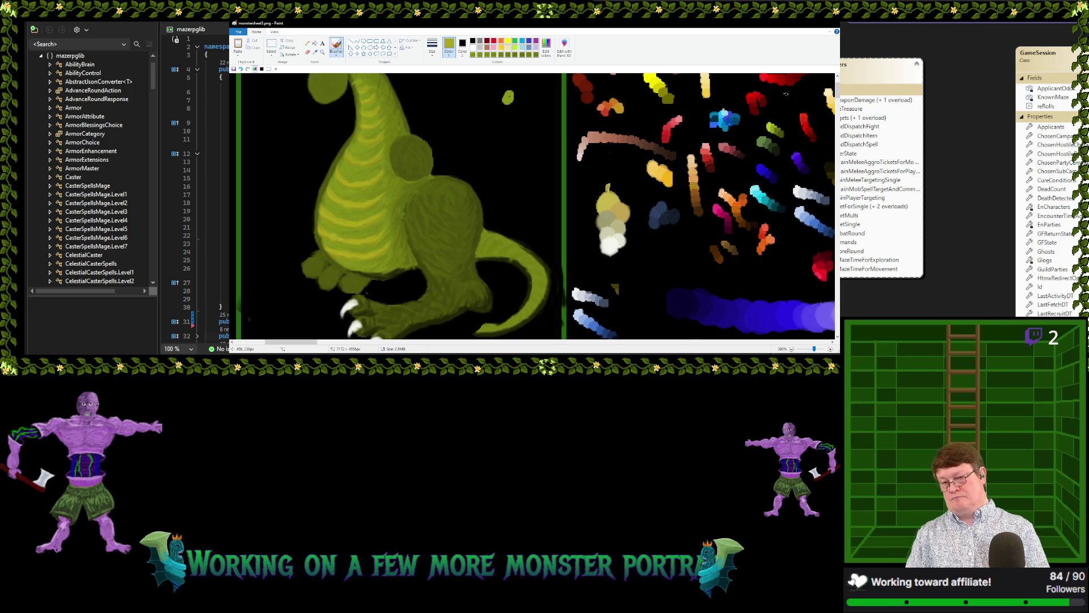
Sample three different greens from the dragon's body in turn for blended shading
click(316, 52)
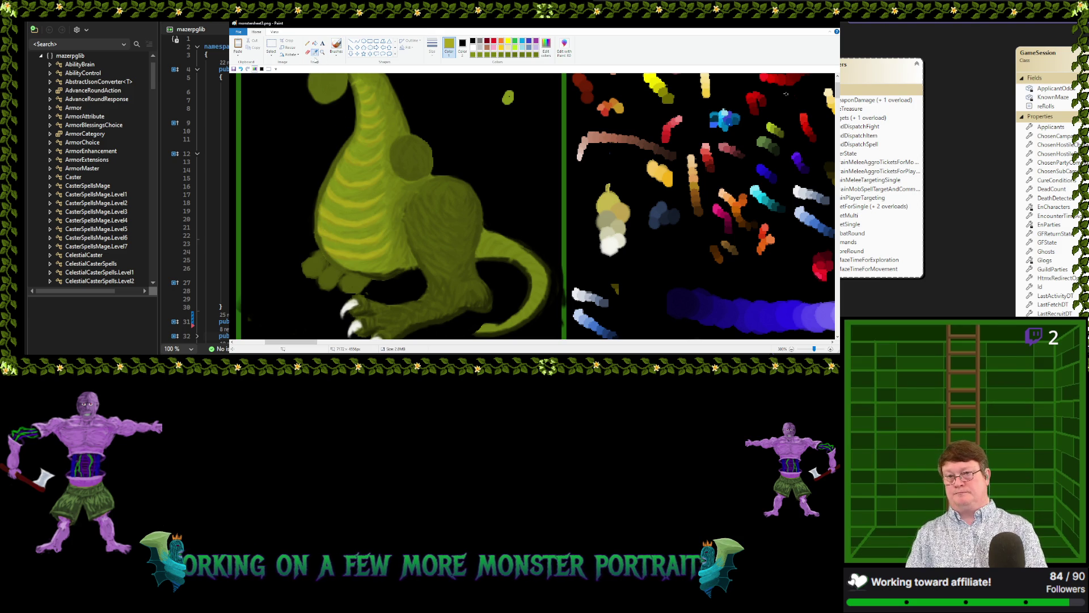
click(324, 233)
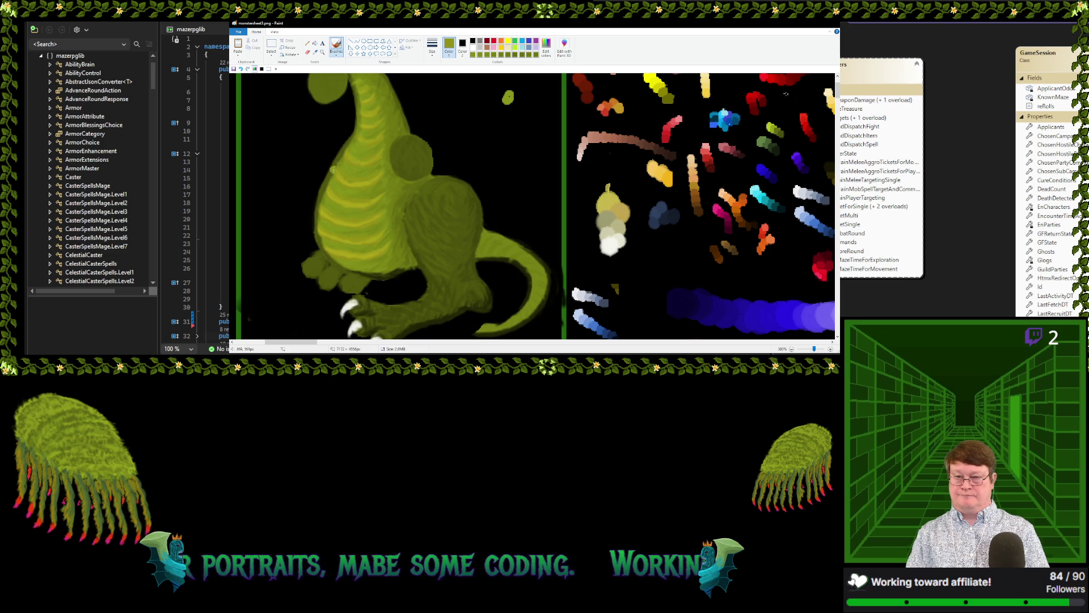
click(316, 54)
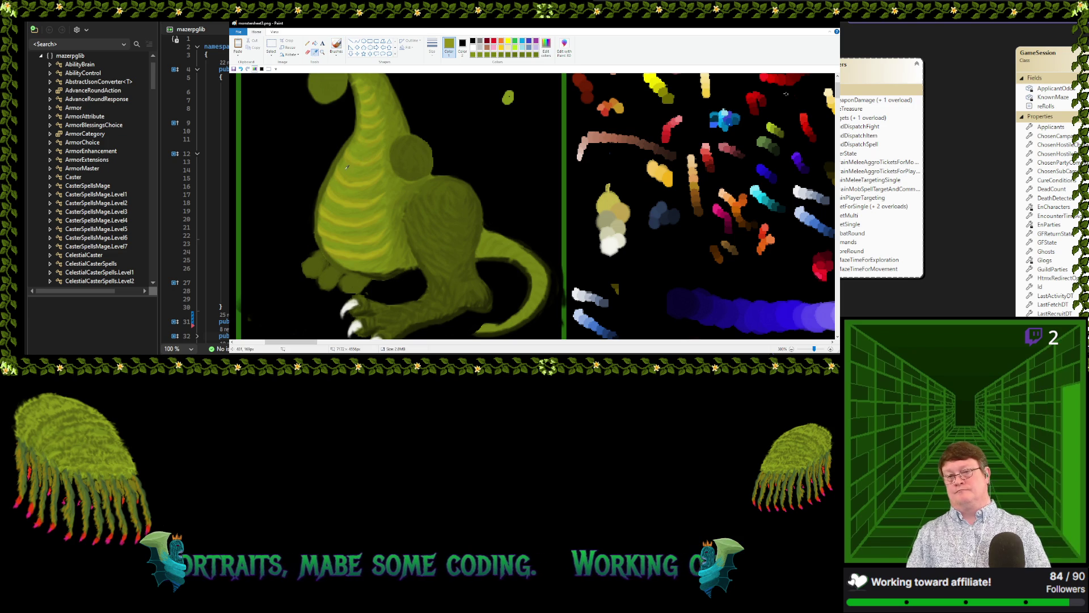
click(341, 173)
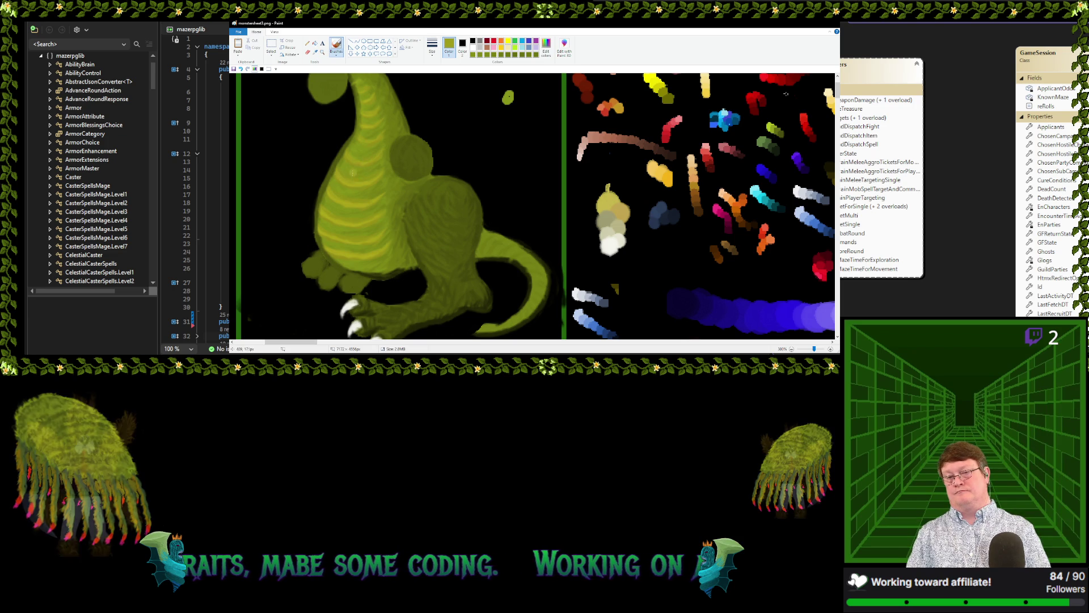
click(315, 53)
click(339, 219)
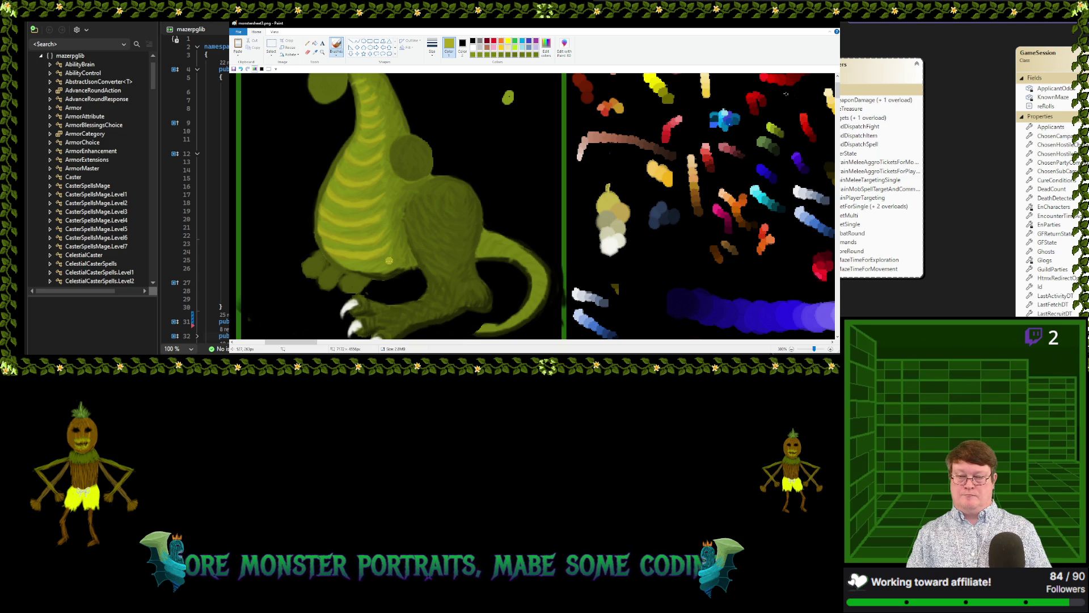
Sample the olive green of the dragon's body using the I picker shortcut
key(i)
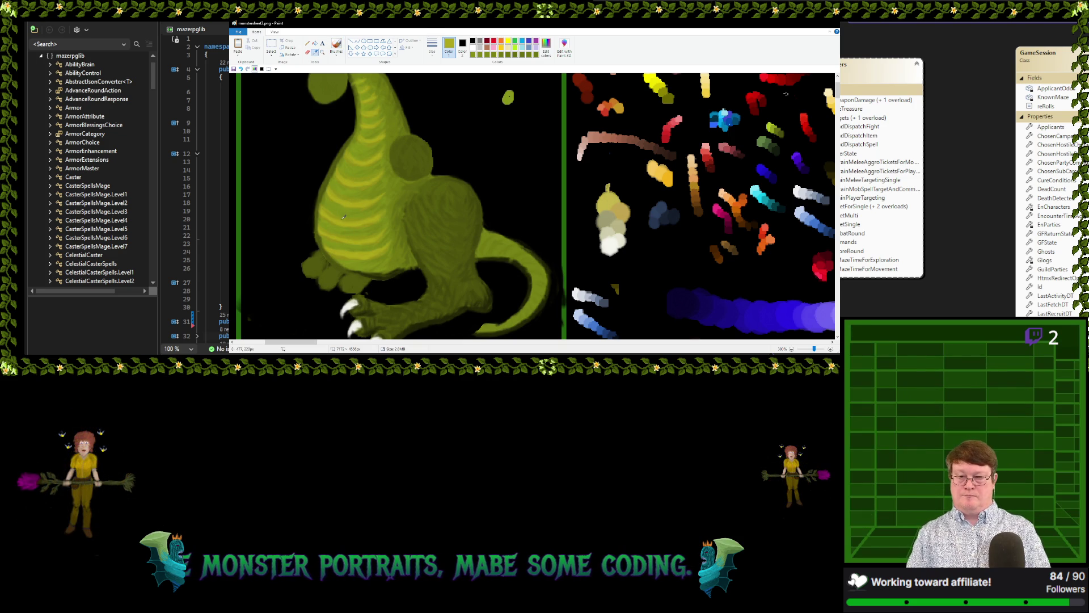
click(343, 216)
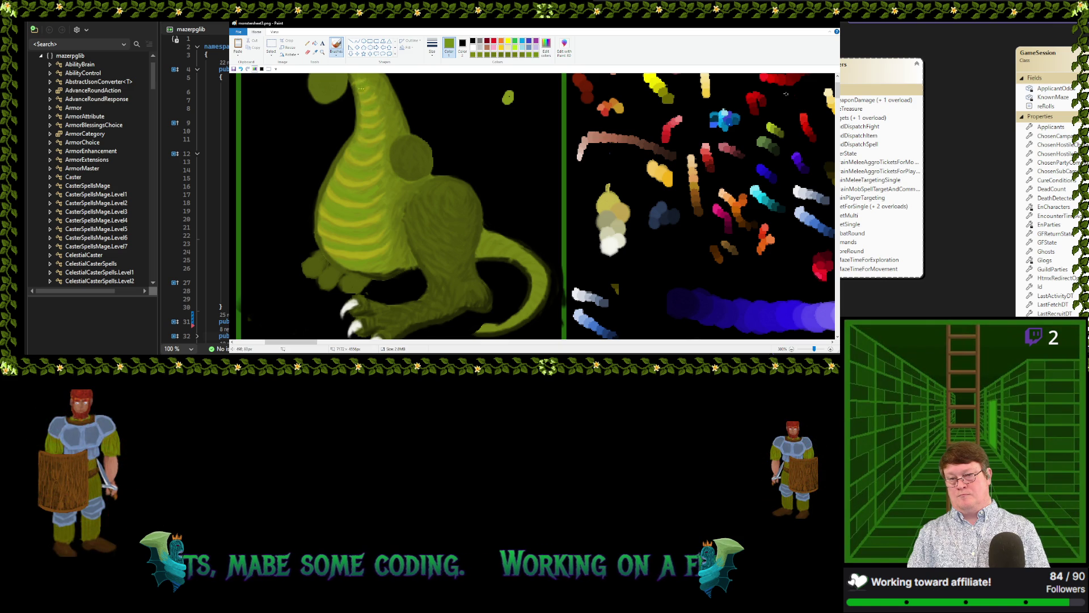
Sample a darker olive from the dragon for shading, then set the colour to black
key(k)
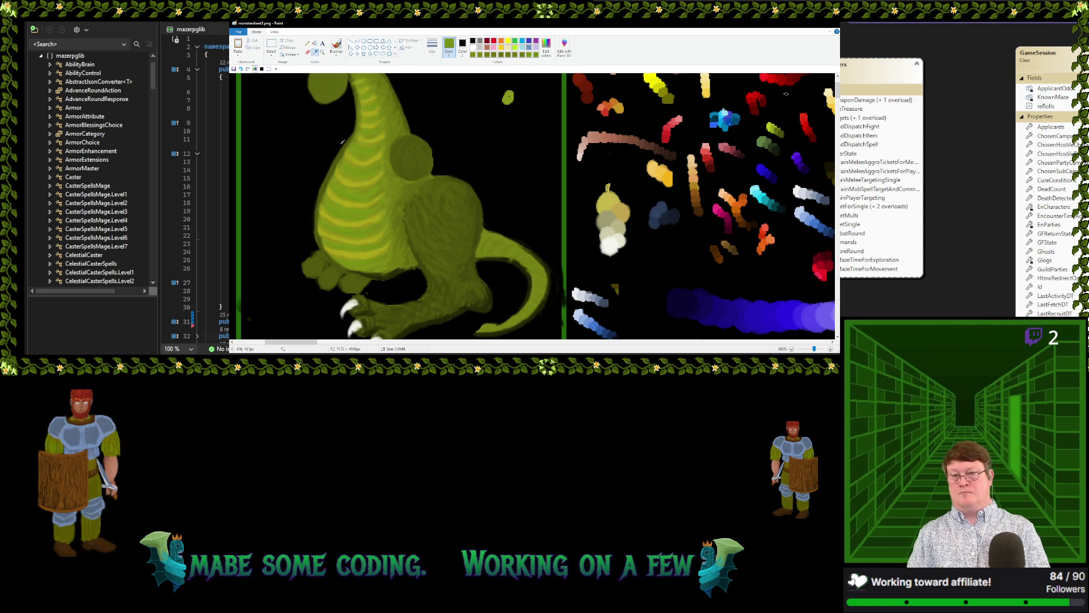
click(340, 151)
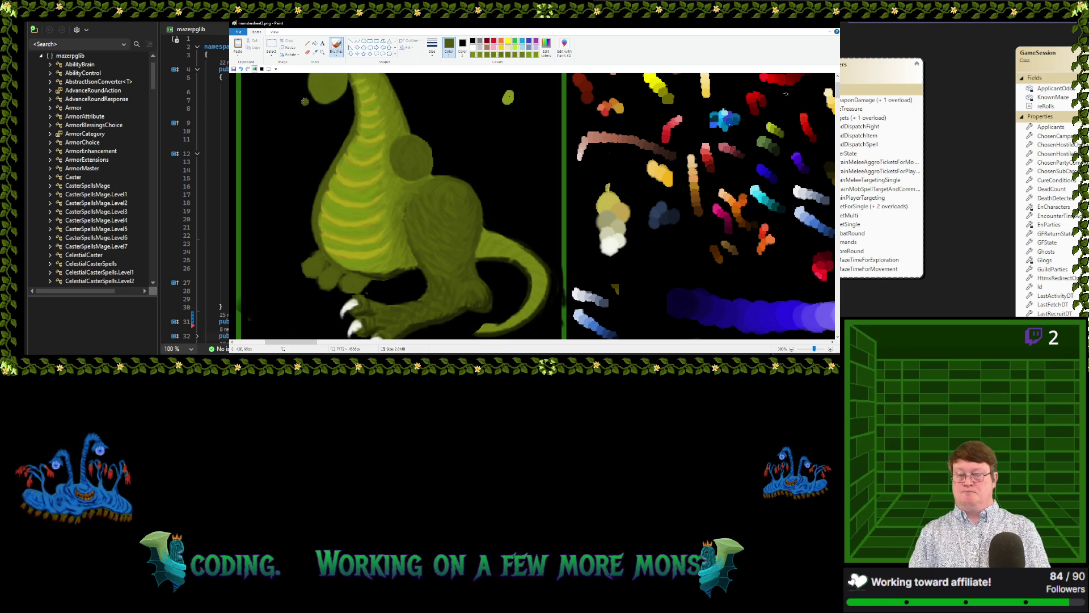
click(473, 41)
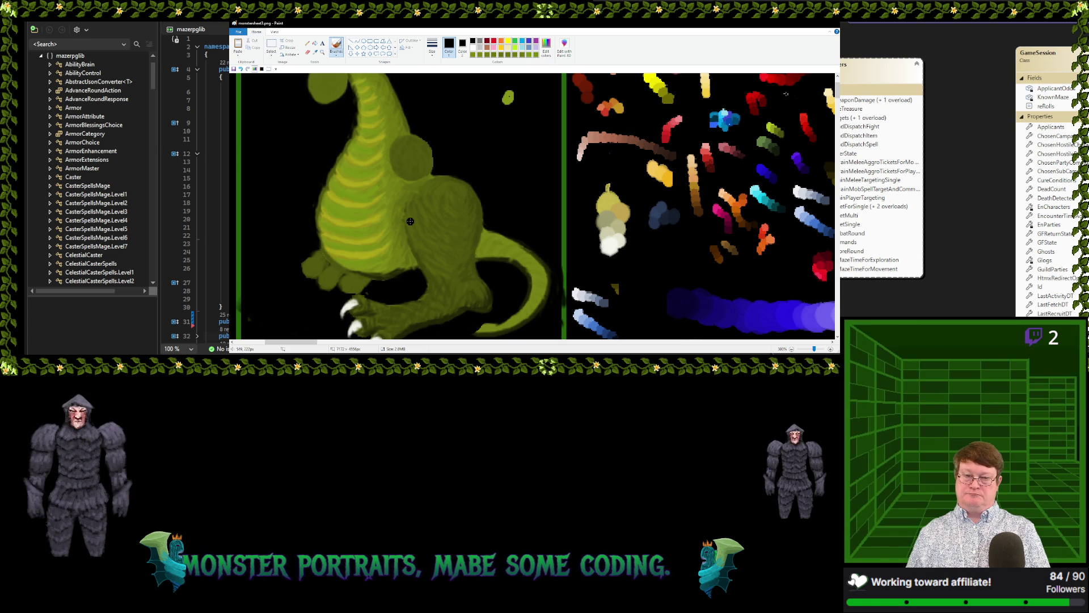
Switch to the Color picker to sample a green from the dragon
click(315, 51)
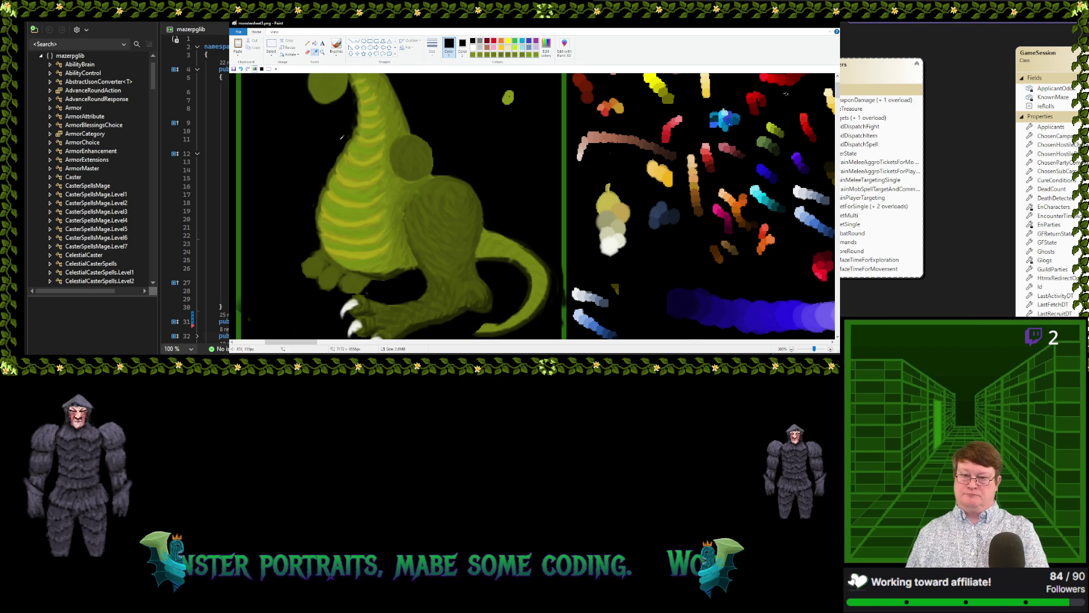
Sample the body's olive green, then another body green for the belly and upper leg
click(398, 181)
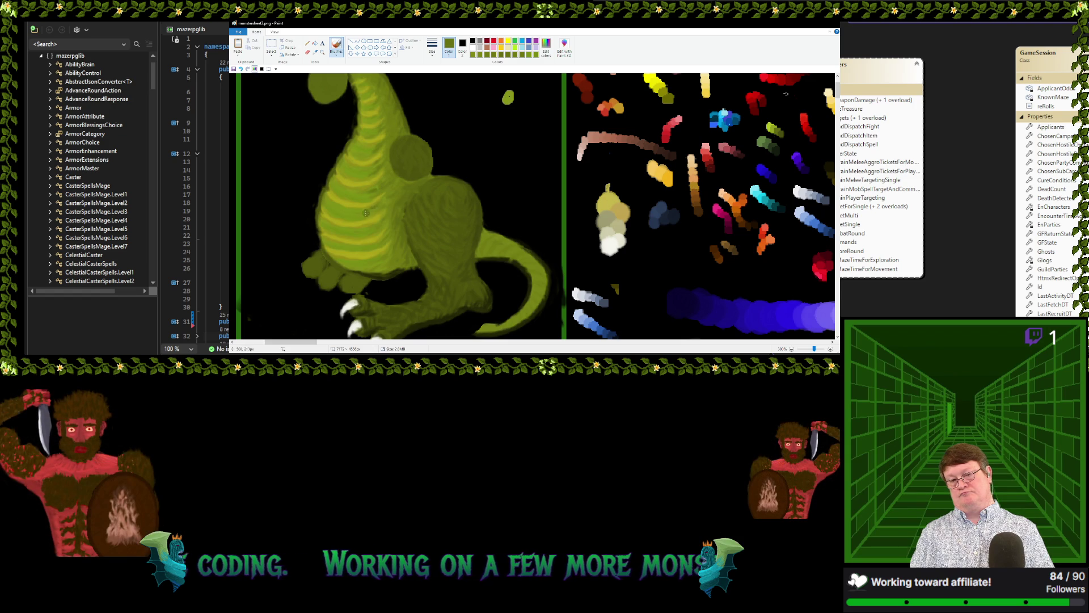
click(315, 52)
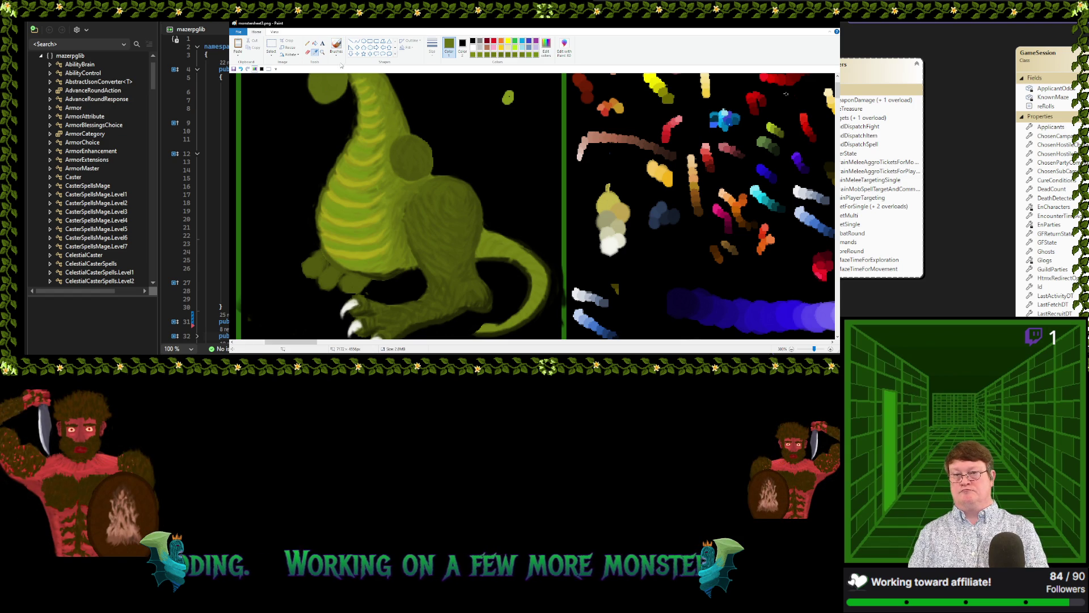
click(372, 218)
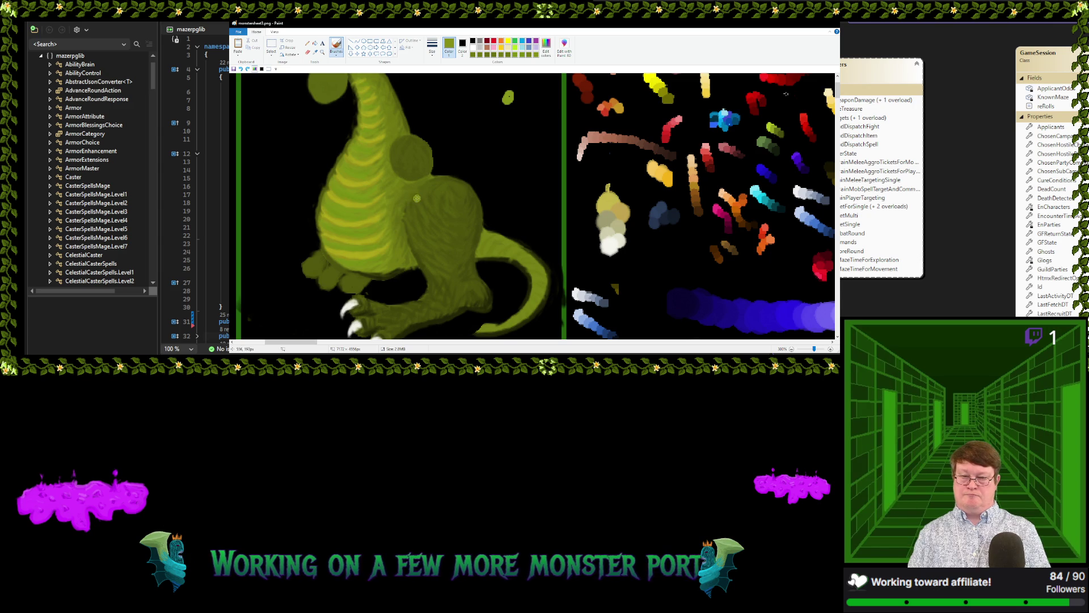
click(315, 52)
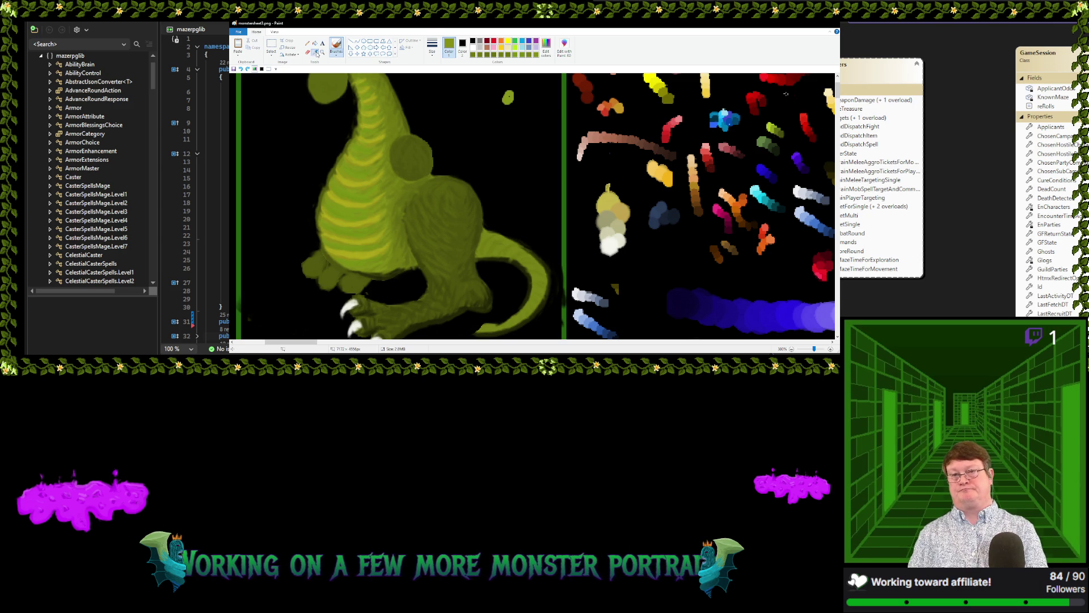
Sample the dragon's body green to blend the neck and belly stripes
click(400, 204)
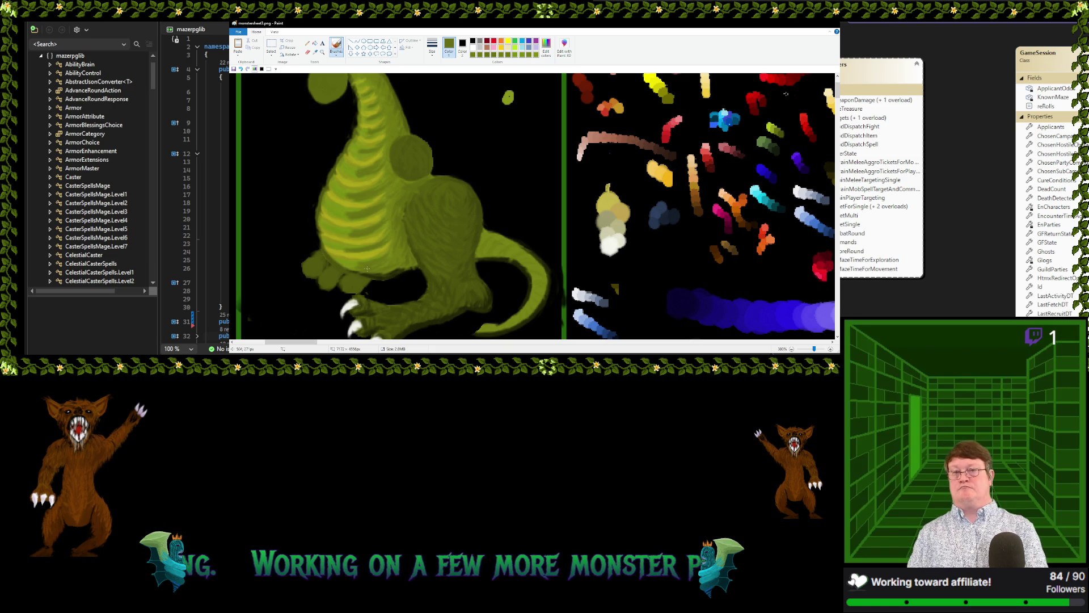
click(315, 51)
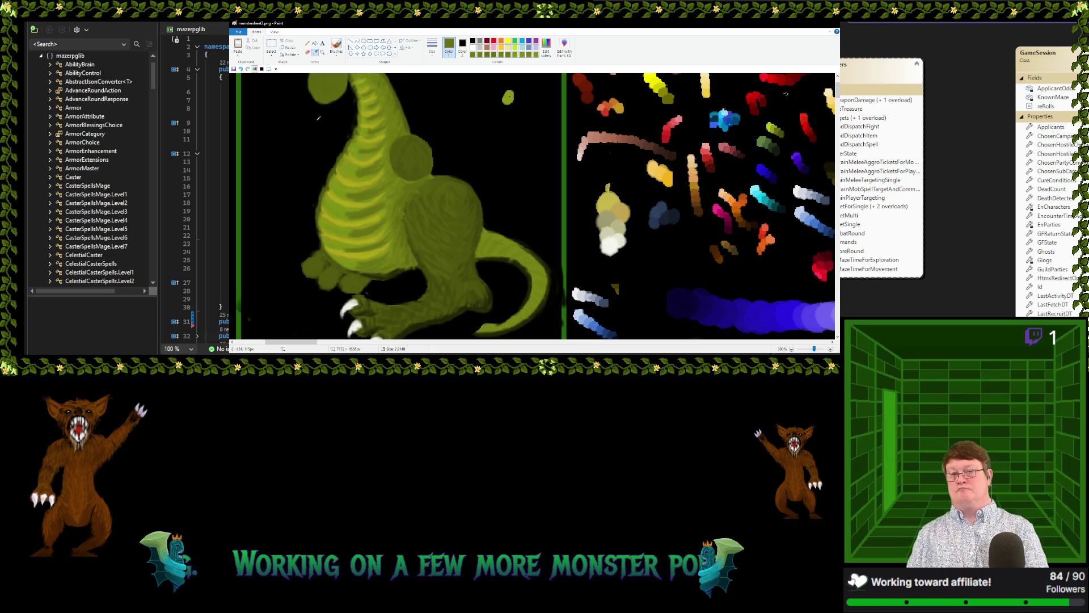
Sample the dinosaur's olive green from its body and add a small green dab beside the neck
click(358, 169)
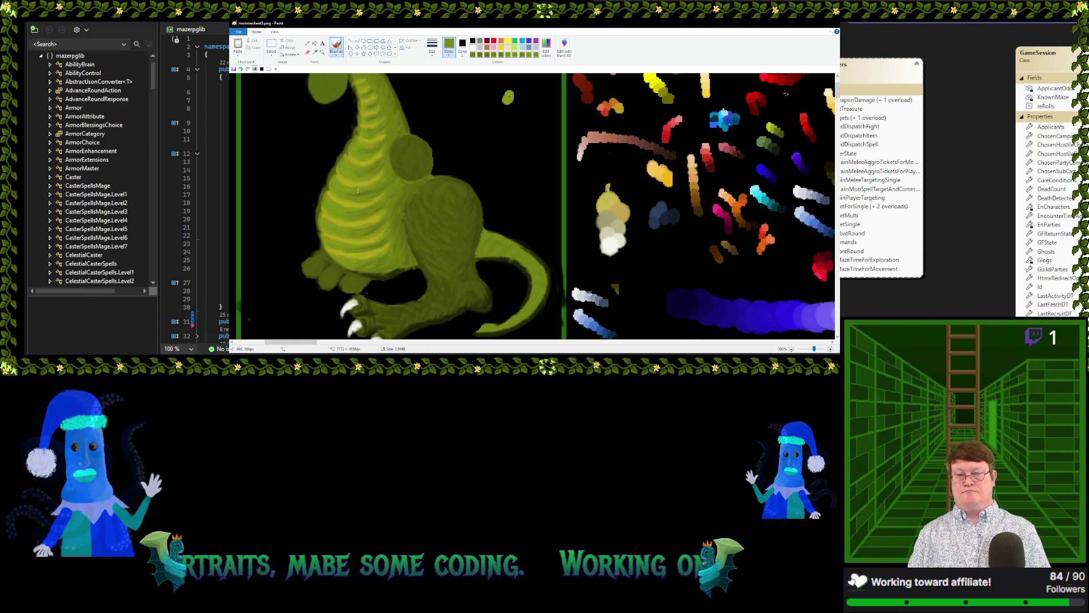
click(315, 52)
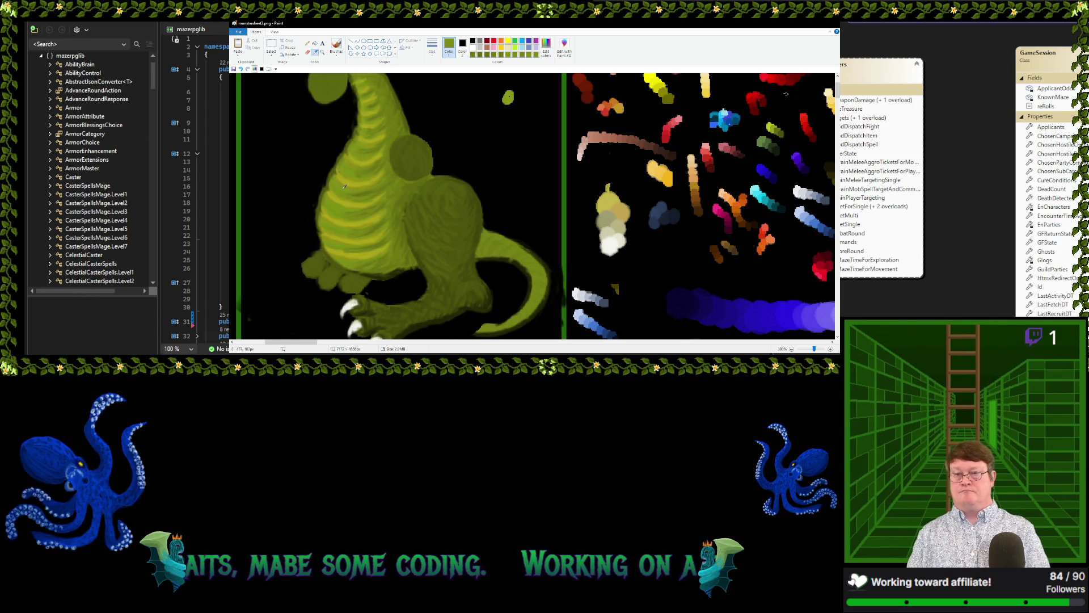
click(337, 185)
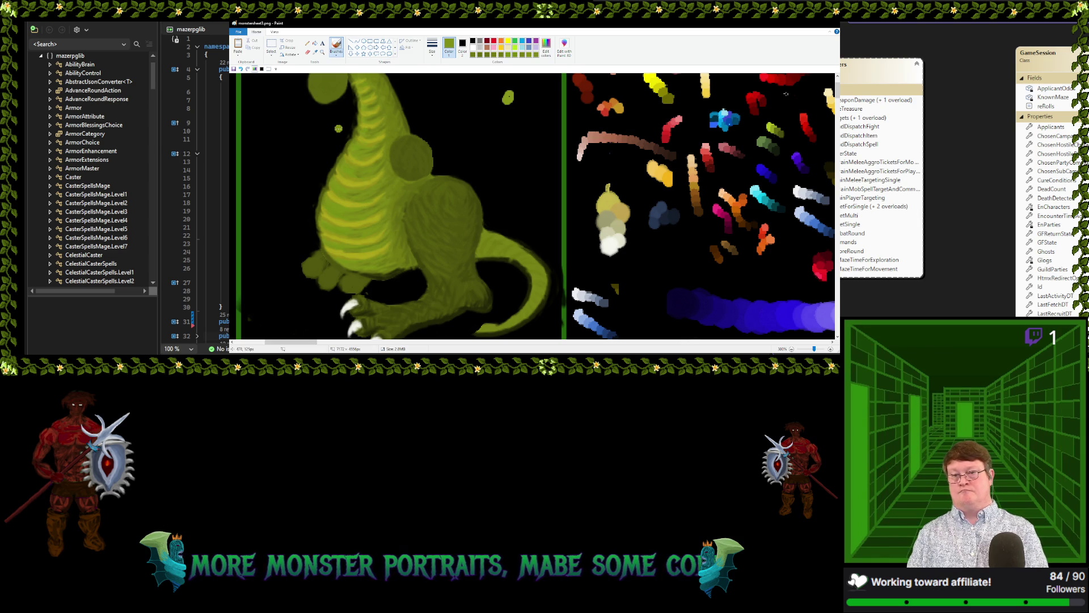
click(314, 52)
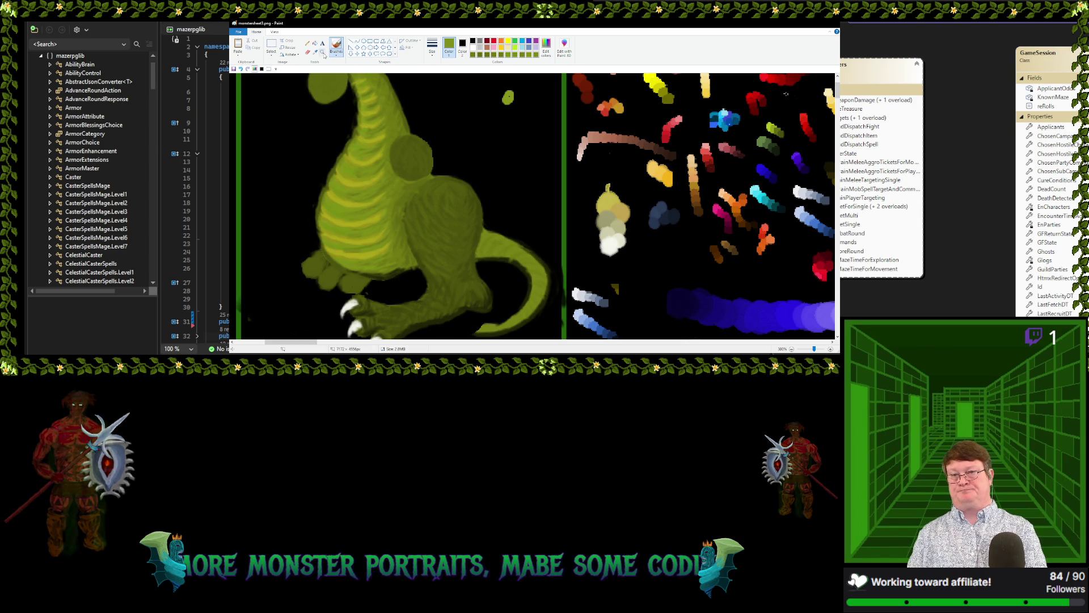
click(341, 190)
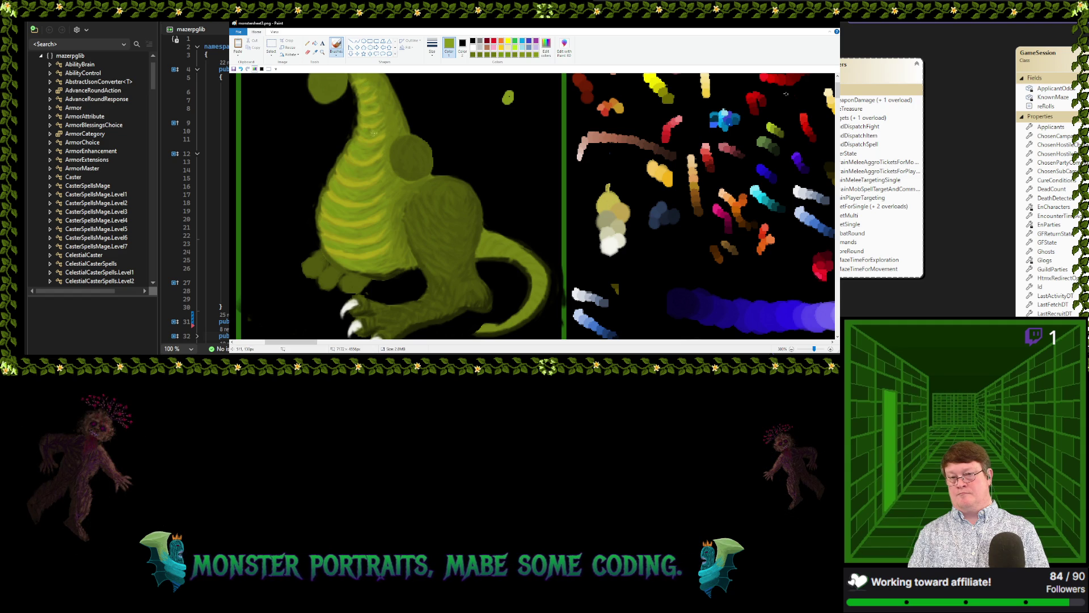
click(422, 118)
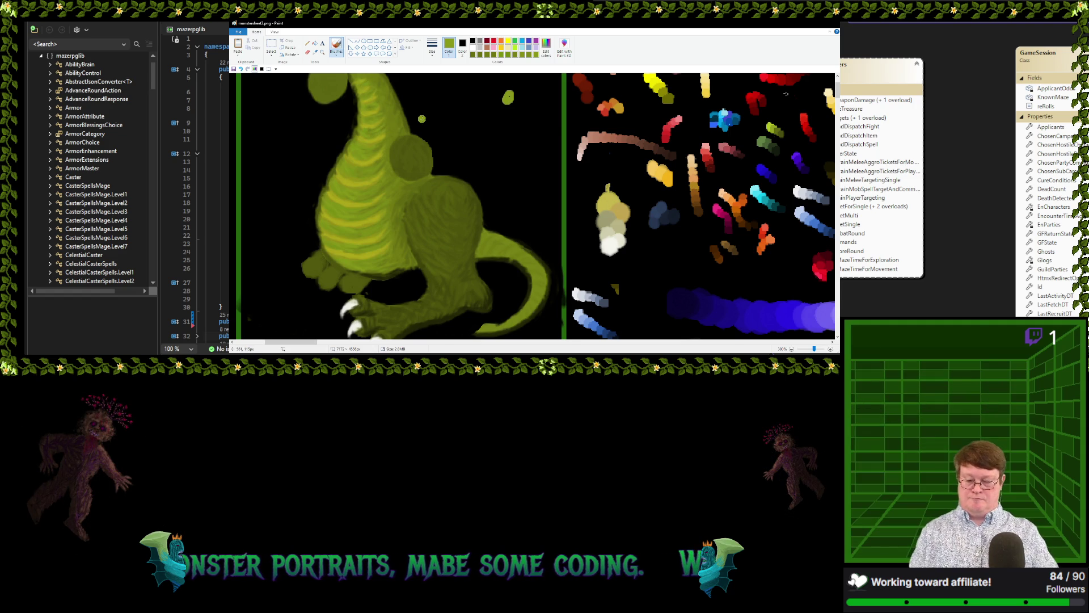
scroll(422, 119, down, 2)
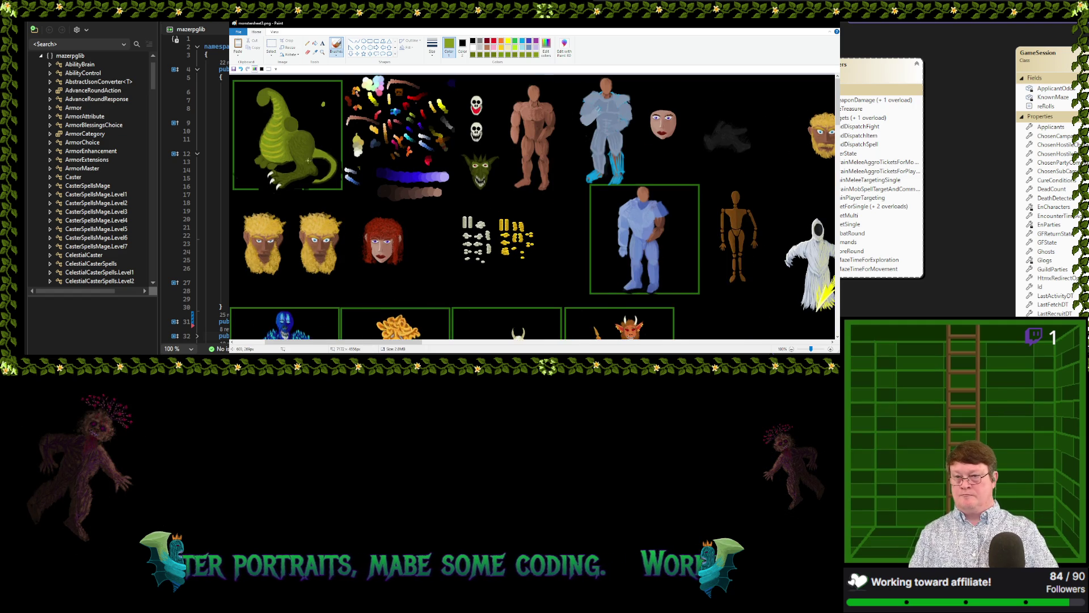
scroll(308, 161, up, 1)
scroll(322, 195, up, 1)
scroll(322, 195, down, 2)
scroll(322, 196, up, 1)
scroll(322, 196, up, 1)
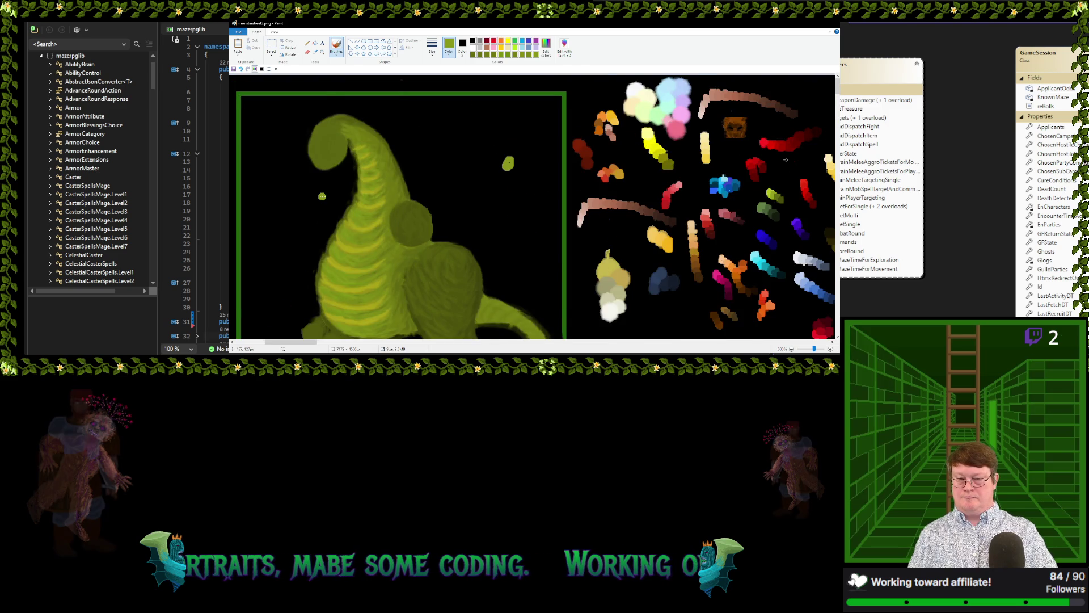
scroll(322, 196, down, 1)
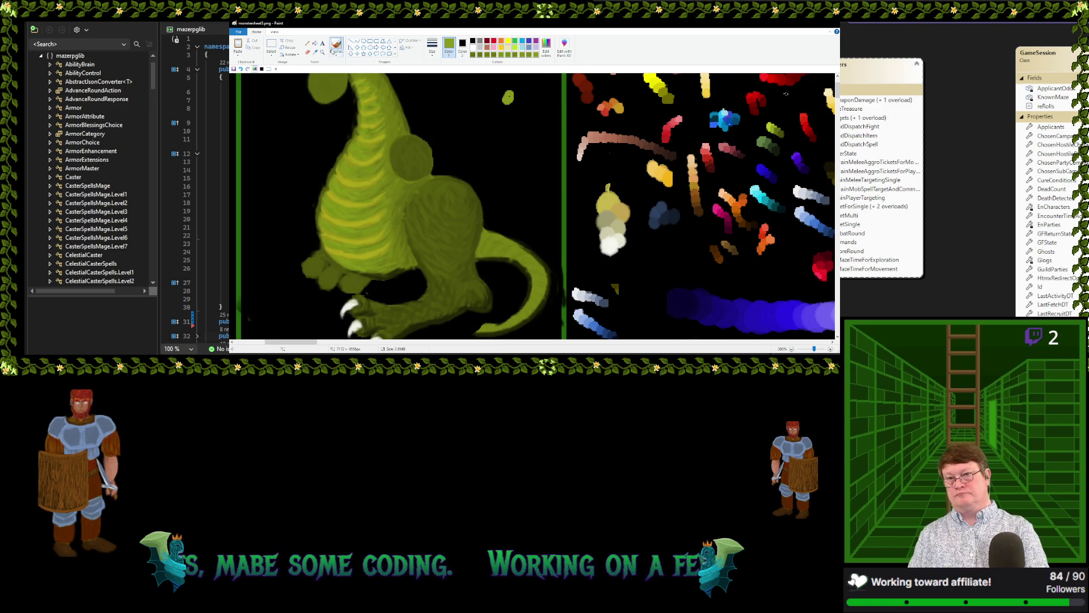
click(315, 52)
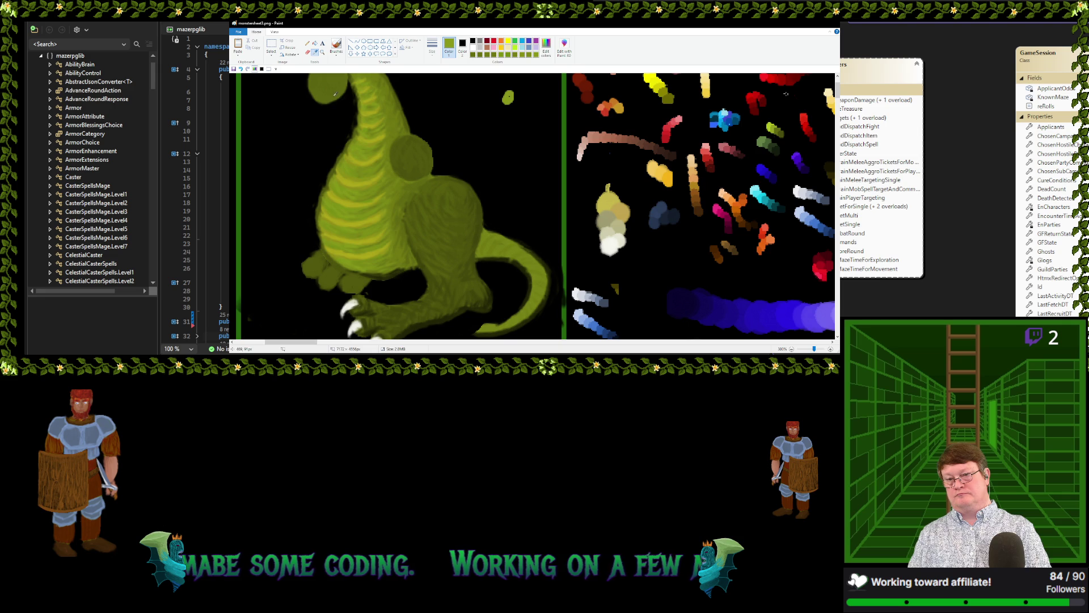
Sample darker and lighter olive greens from the dinosaur's body and stripes for shading
click(342, 163)
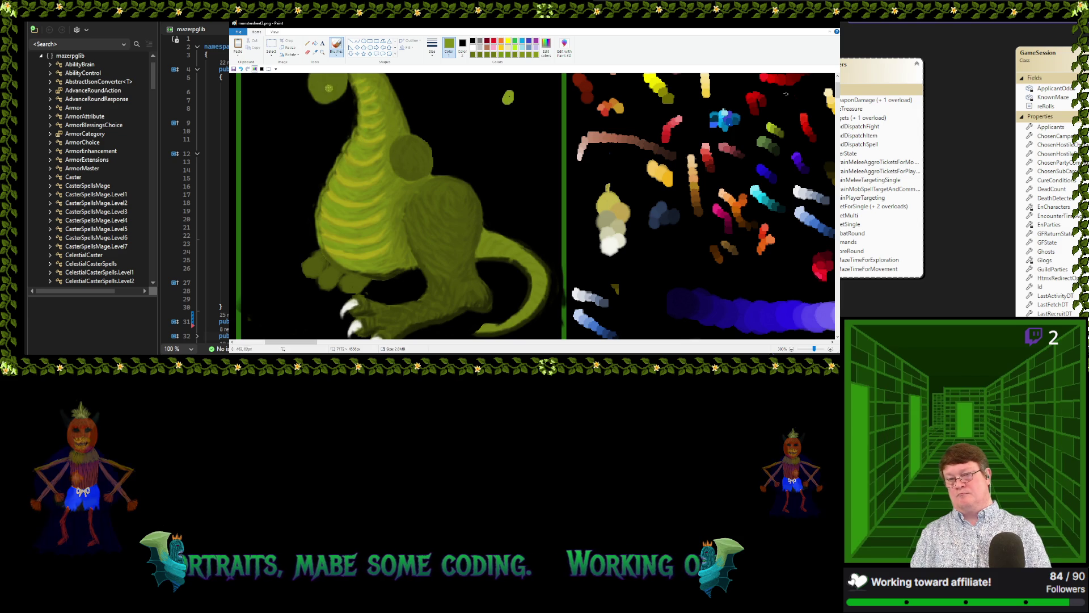
click(315, 51)
click(329, 86)
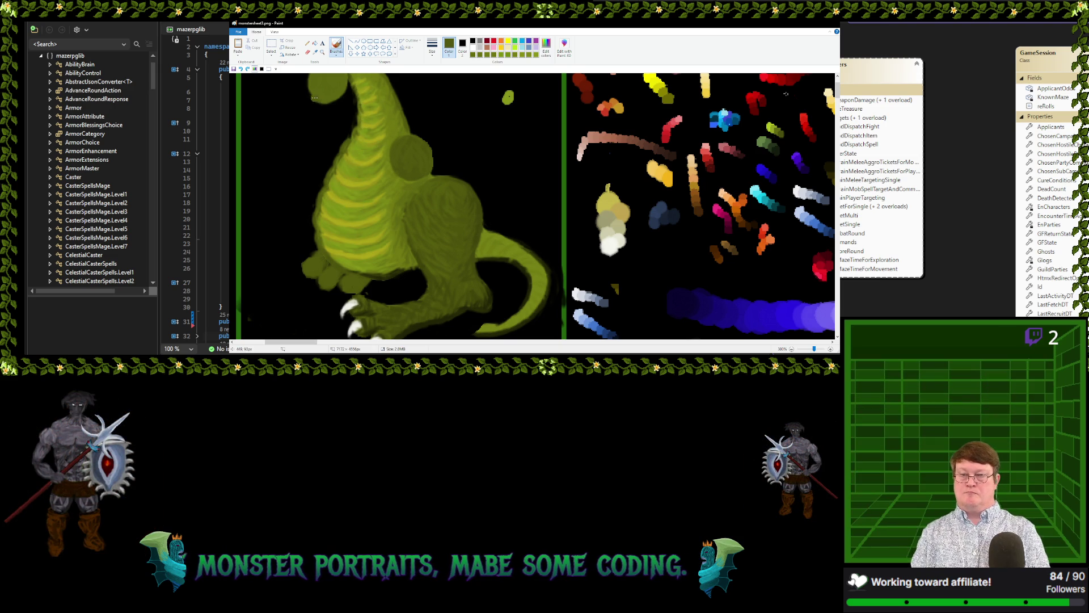
click(316, 52)
click(330, 175)
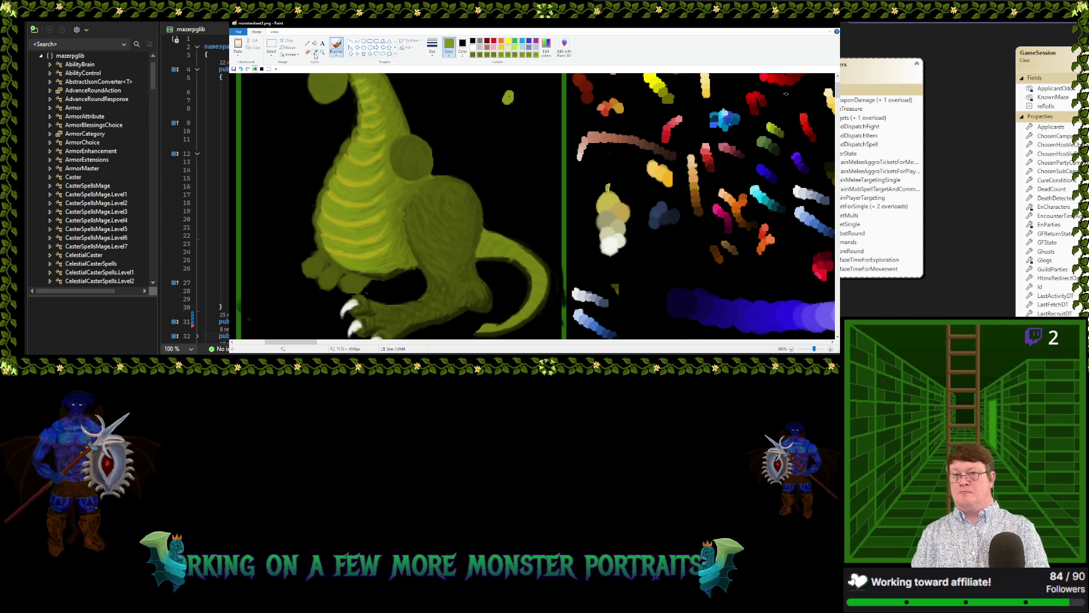
Pick up the stripes' yellow-green colour to work into the shading
click(337, 216)
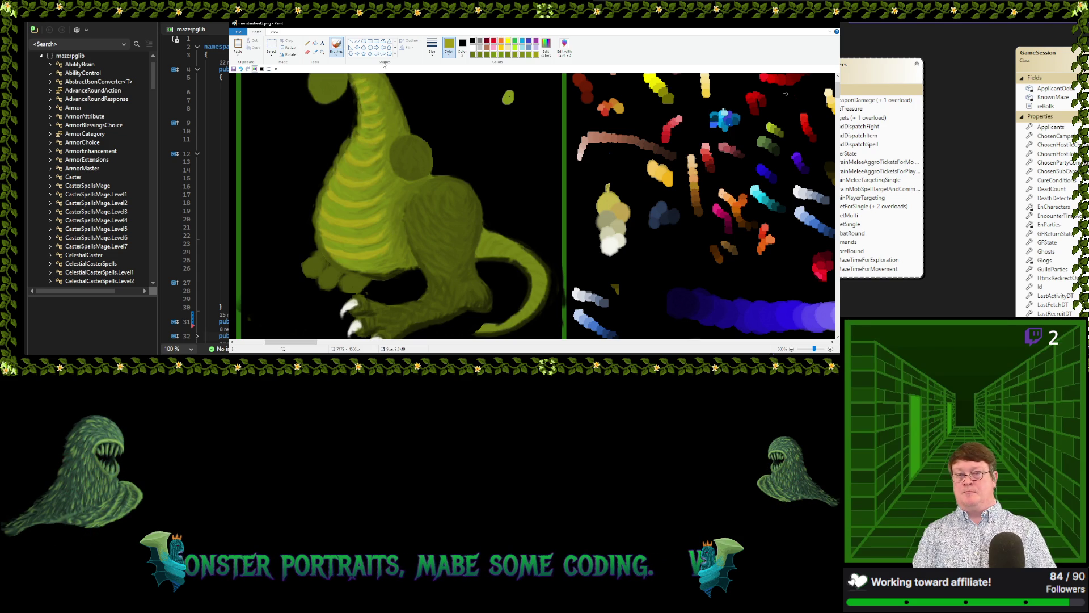
scroll(482, 96, down, 1)
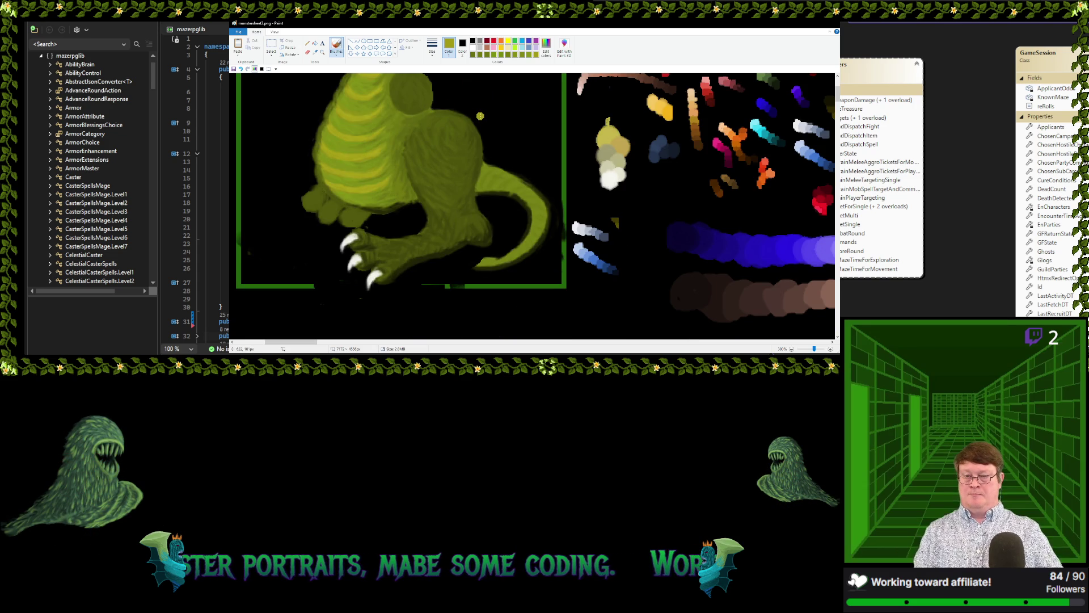
Sample a darker olive from the dinosaur's body for further shading
scroll(480, 118, up, 1)
scroll(480, 118, up, 1)
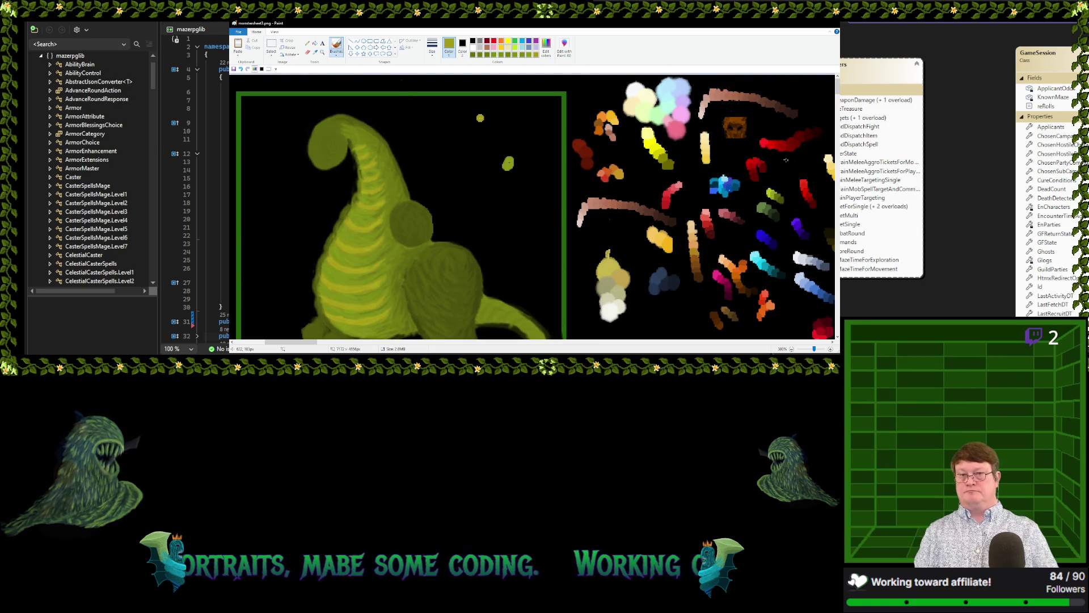
click(316, 53)
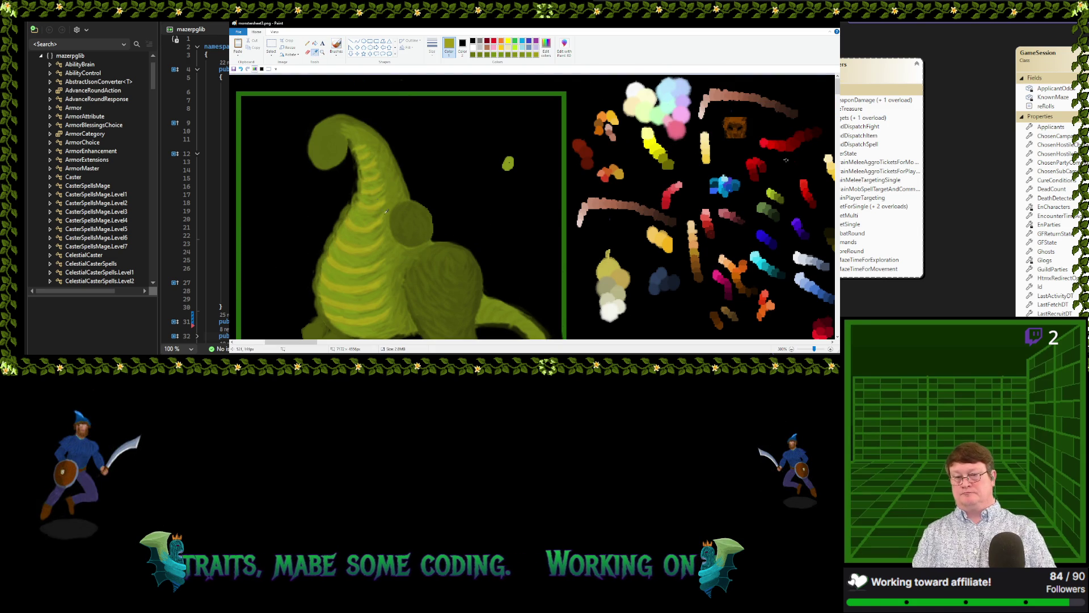
click(413, 250)
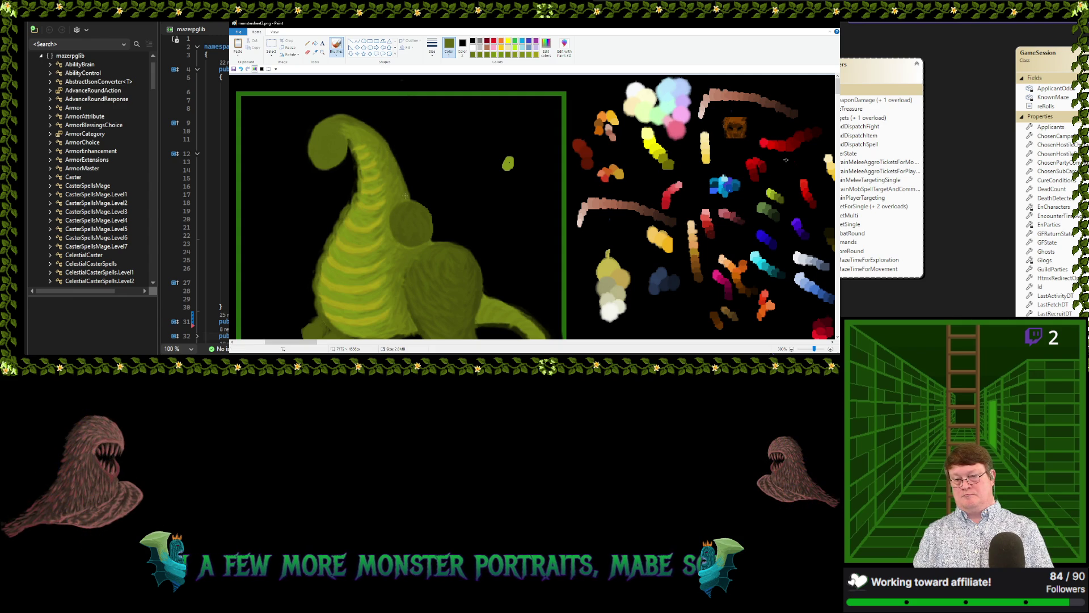
scroll(463, 194, down, 3)
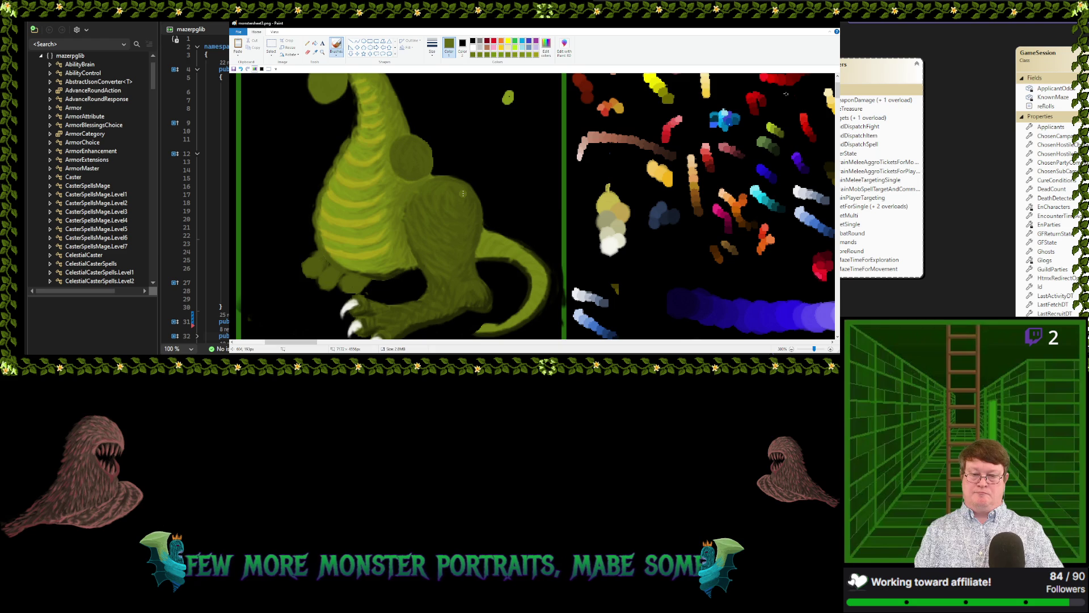
Sample several darker olive tones from the dinosaur's haunch and upper leg
click(316, 53)
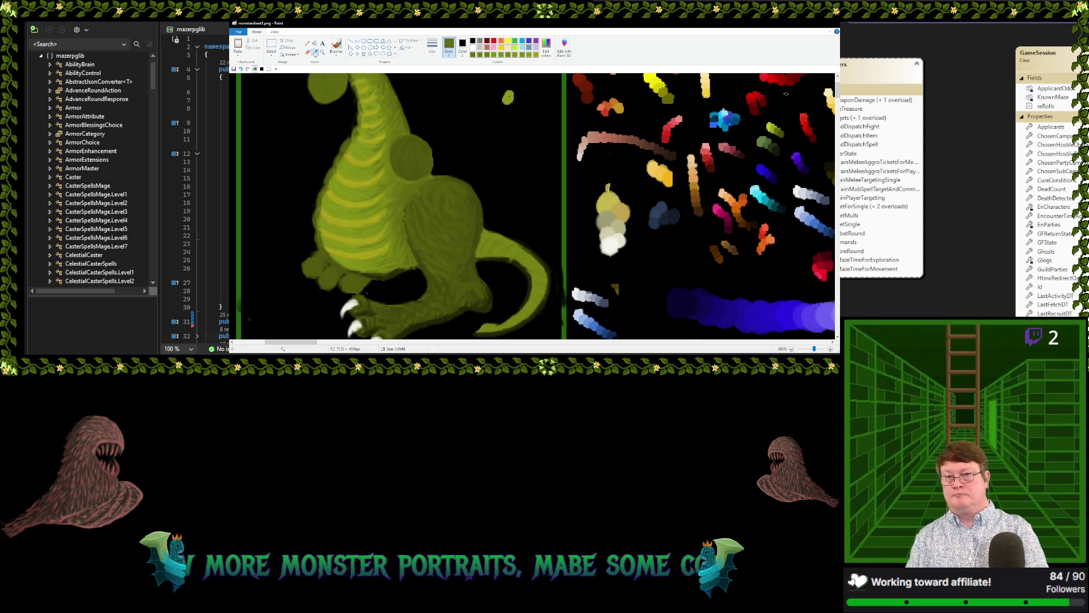
click(412, 198)
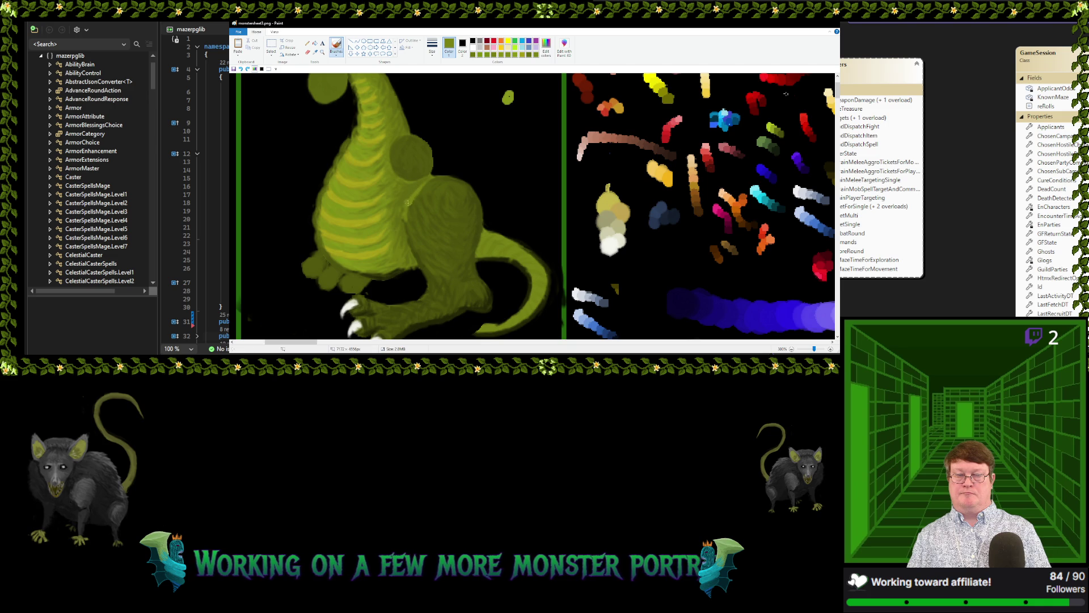
click(315, 52)
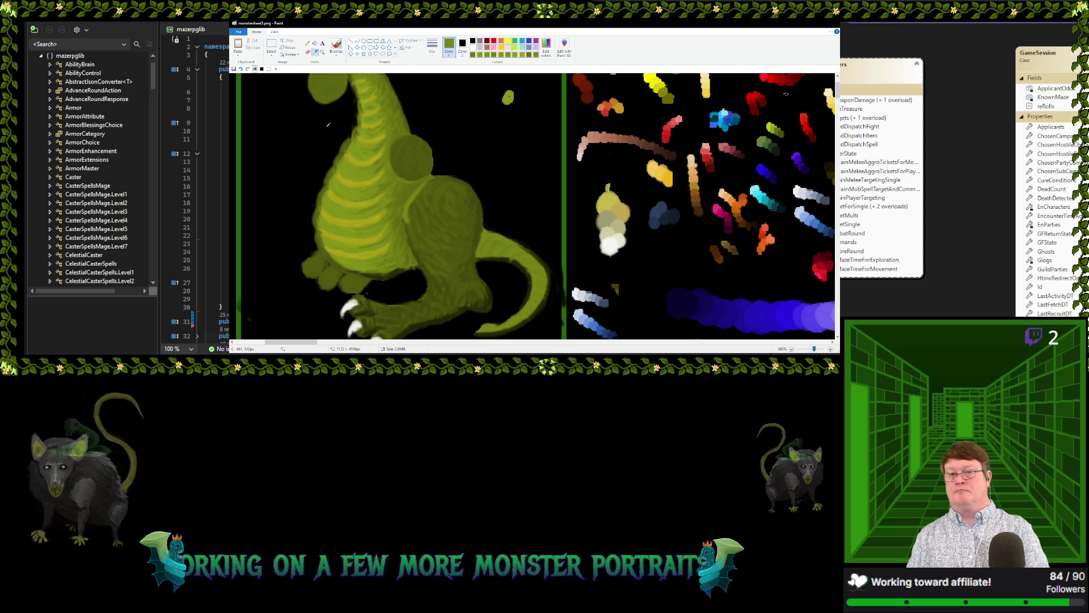
click(403, 212)
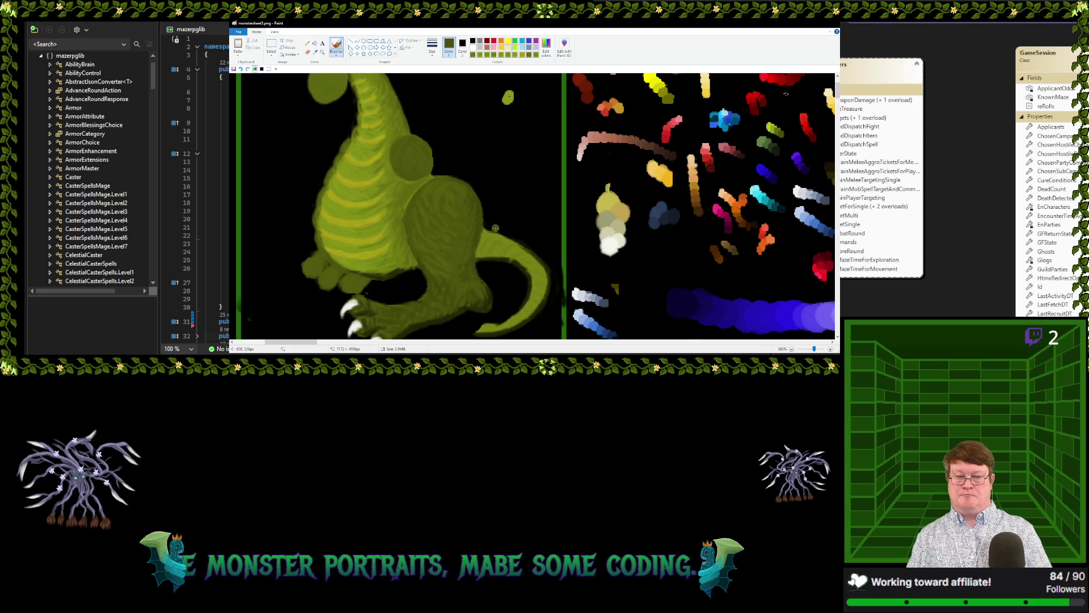
click(316, 52)
click(431, 182)
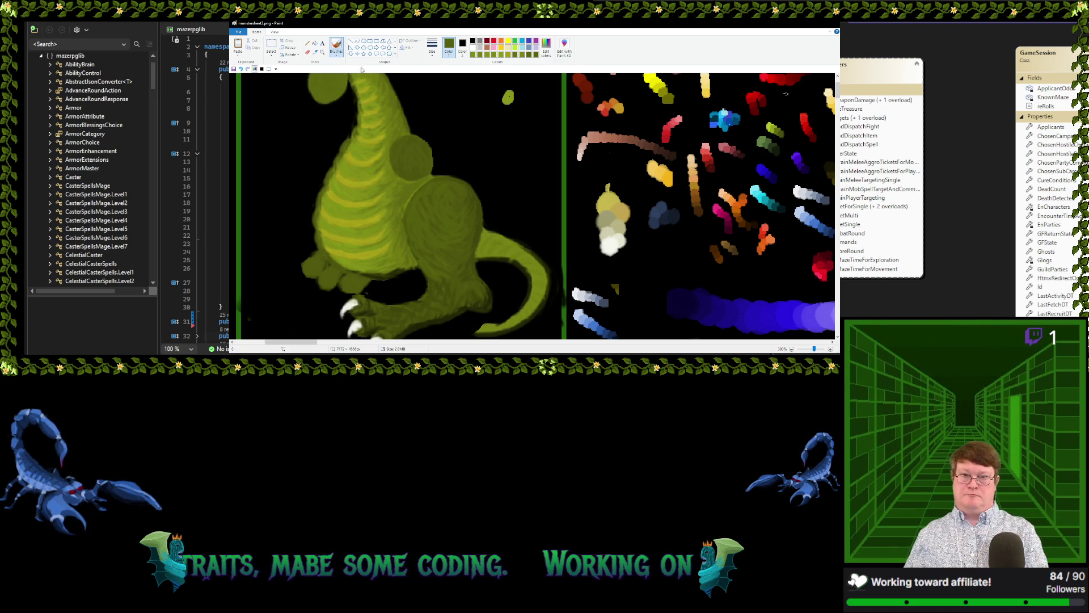
Pick up two more paint colours from the canvas and bring the feet into view
click(315, 53)
click(424, 197)
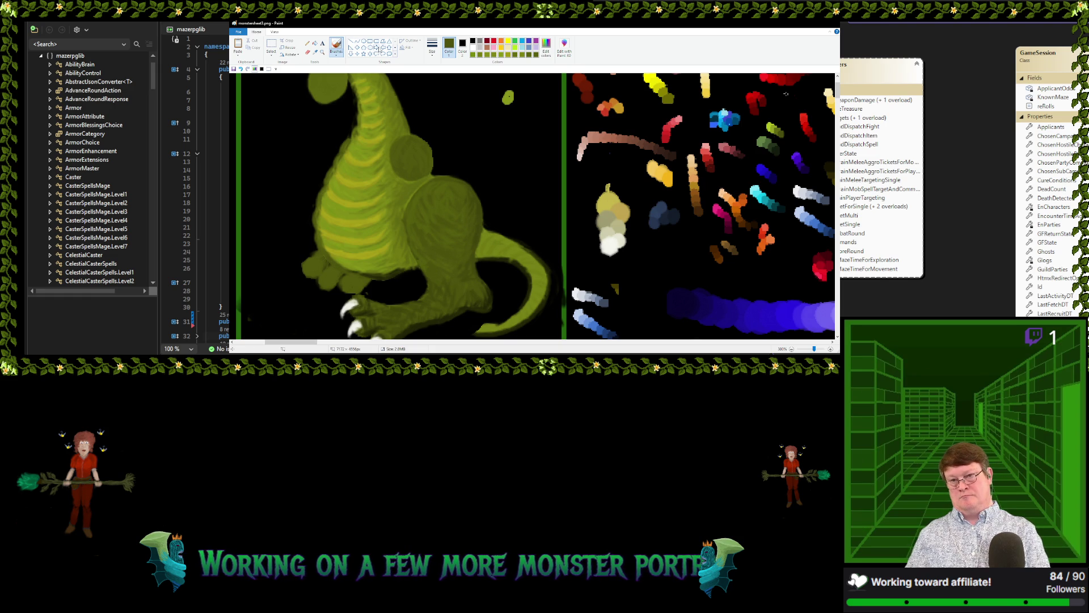
click(316, 53)
click(431, 251)
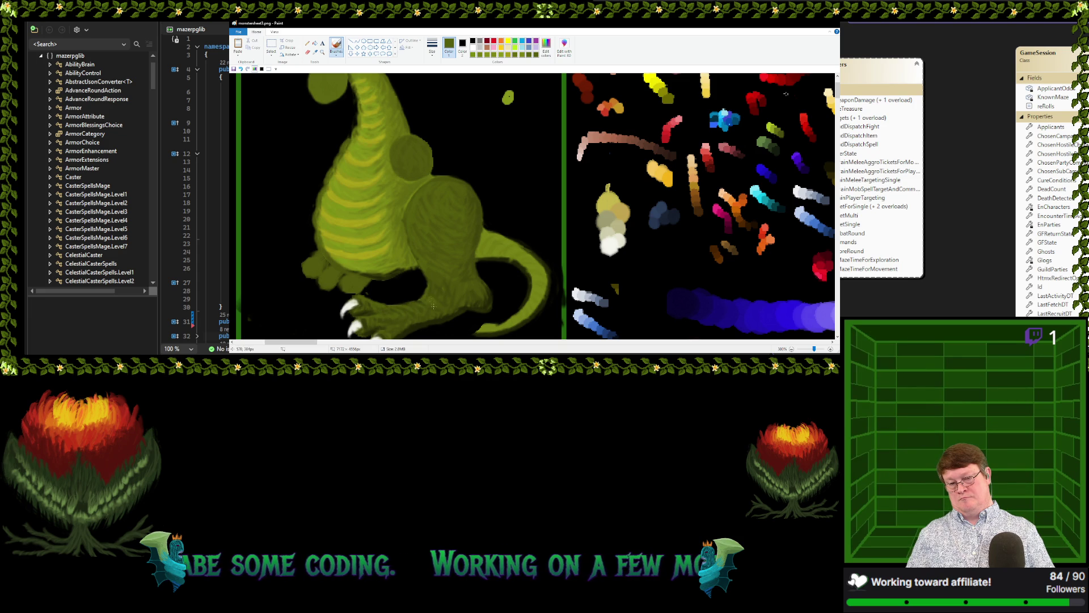
scroll(478, 236, down, 1)
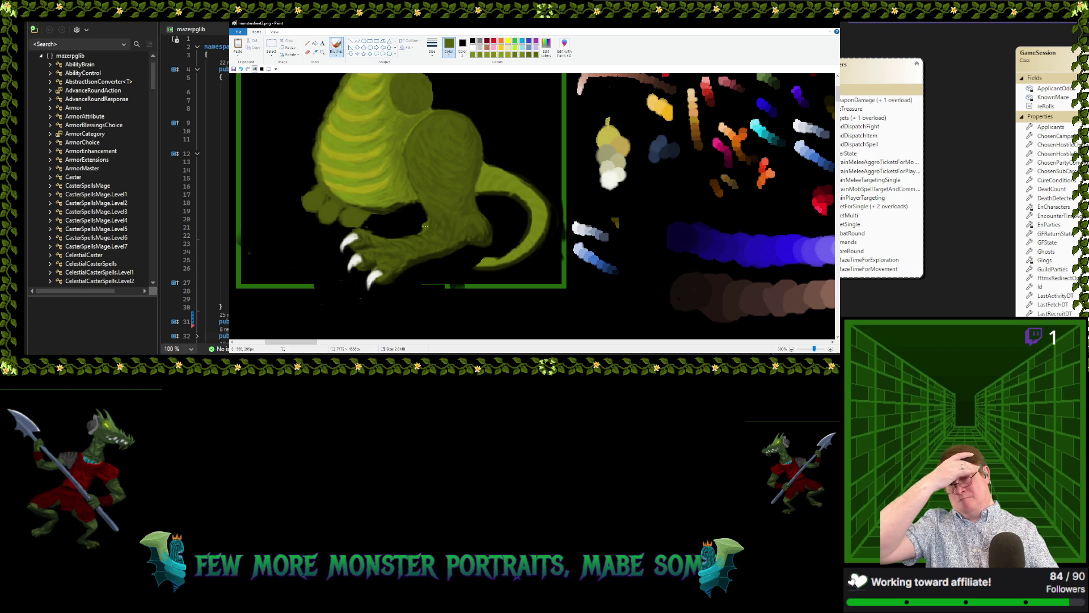
scroll(493, 136, down, 2)
Sample white from an existing claw and paint a new white claw on a green toe
scroll(453, 162, up, 2)
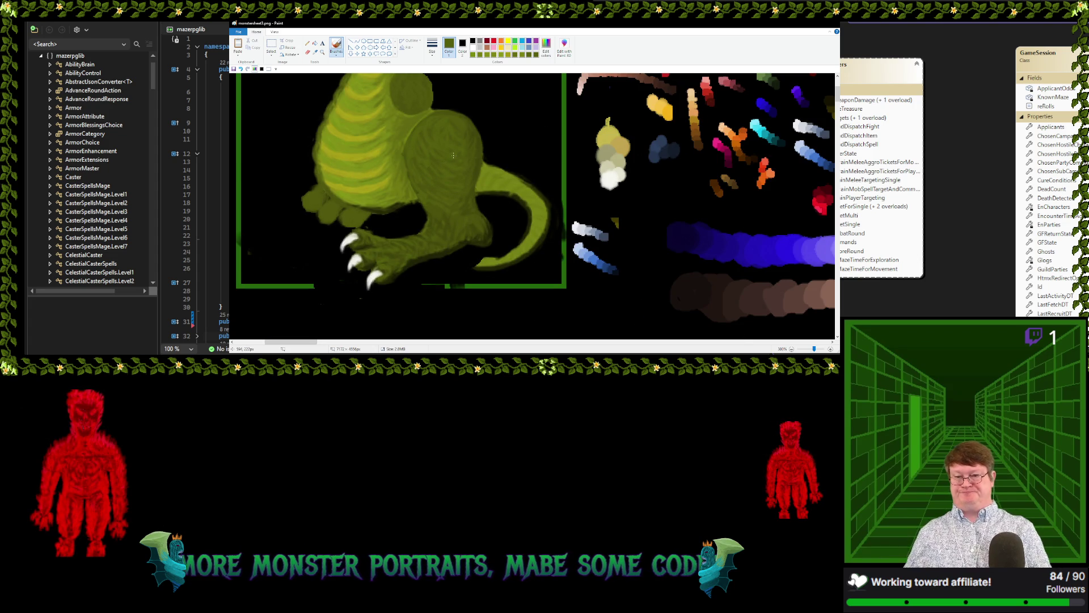
click(315, 52)
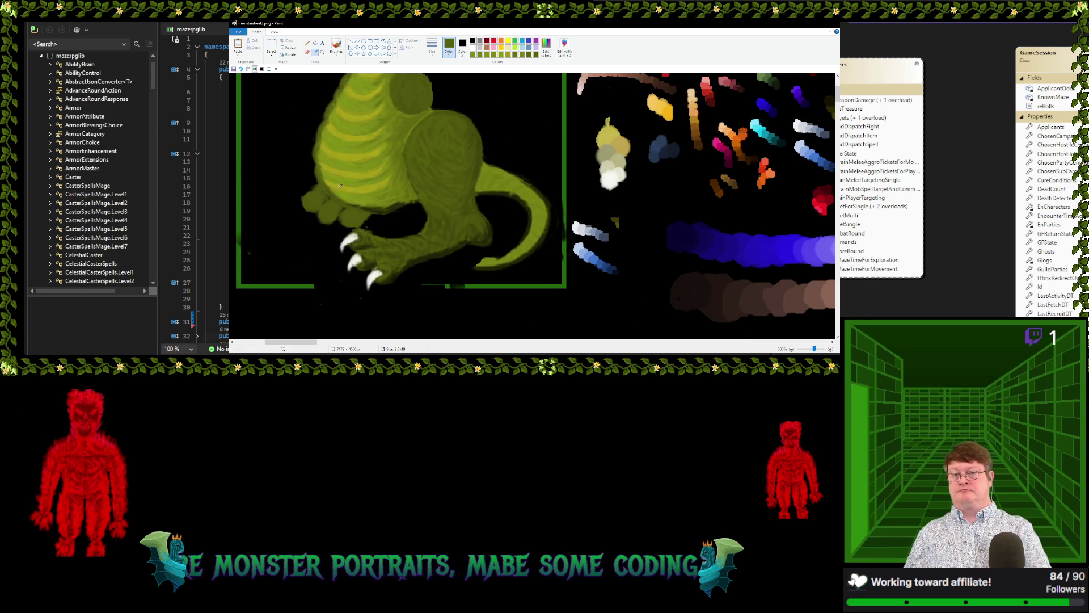
click(349, 239)
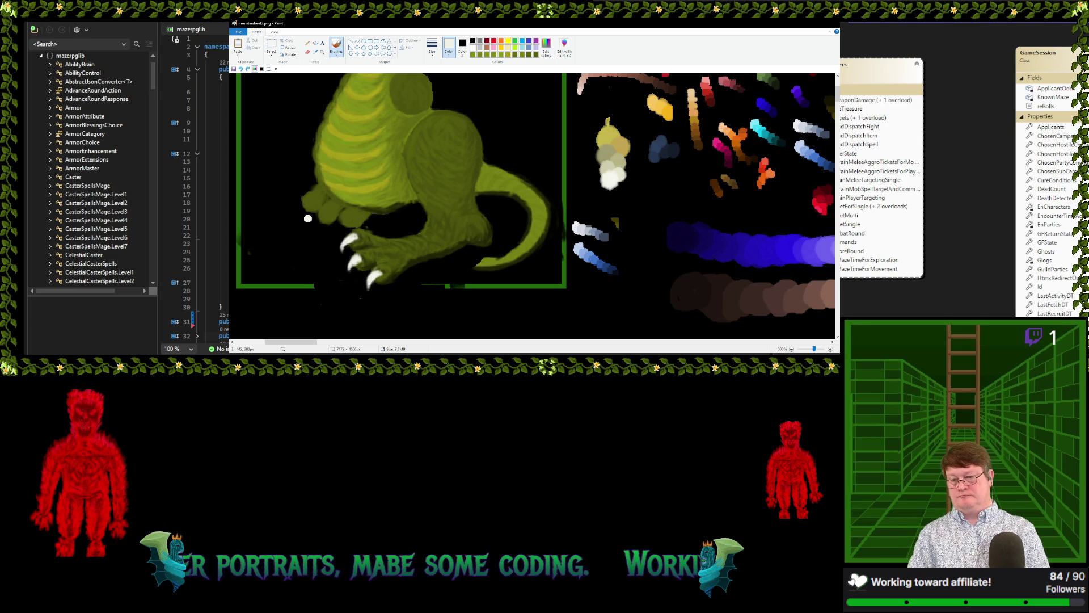
mouse_move(304, 215)
mouse_down()
mouse_move(306, 200)
mouse_move(321, 210)
mouse_up()
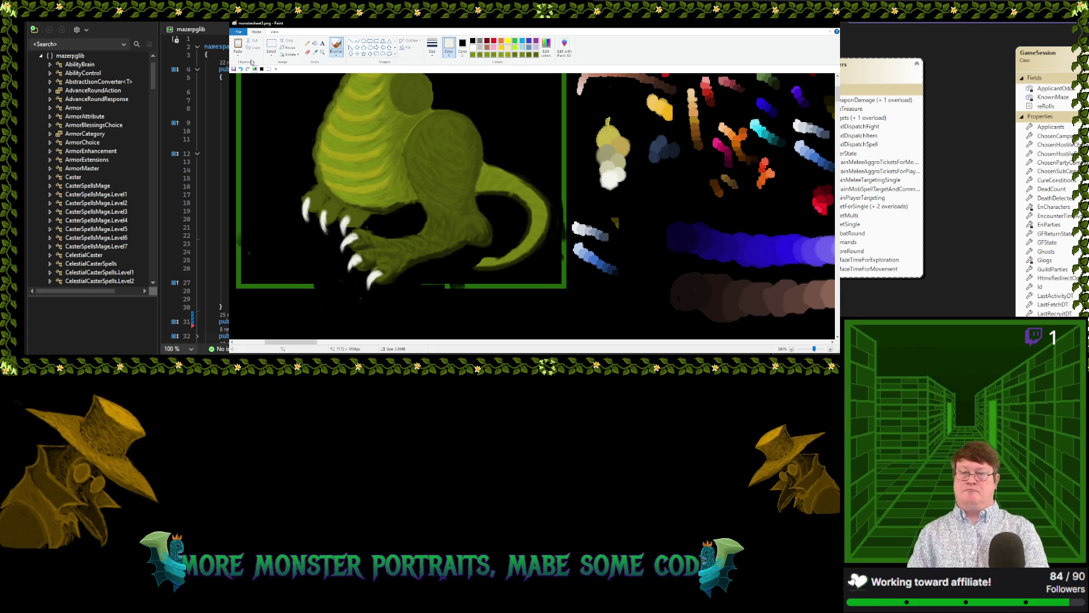
click(315, 53)
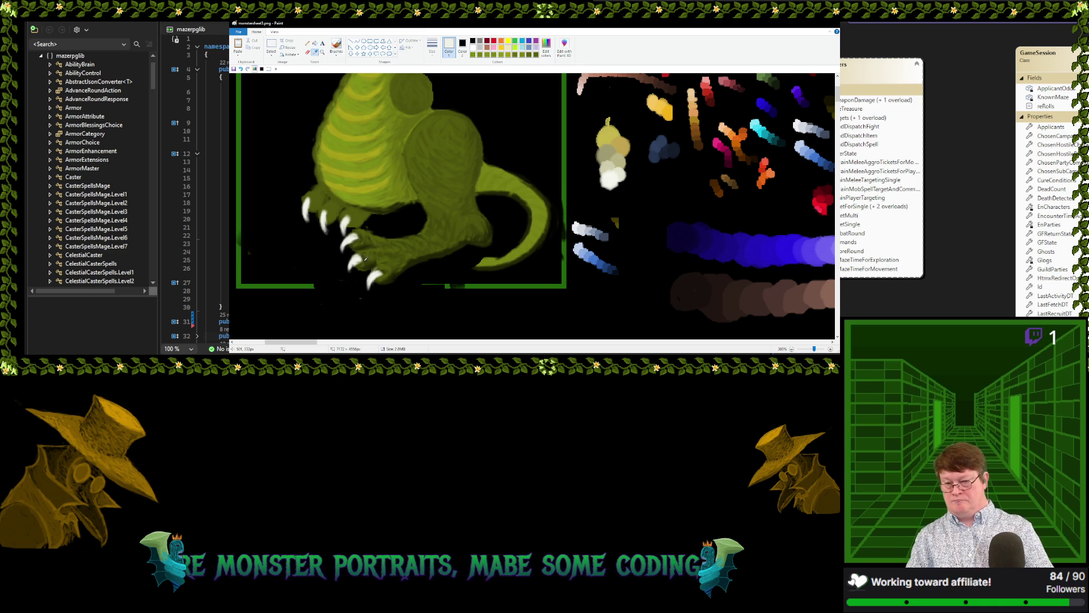
Pick up the dragon's dark olive, then black from the background, briefly trying the tan blob colour
click(366, 259)
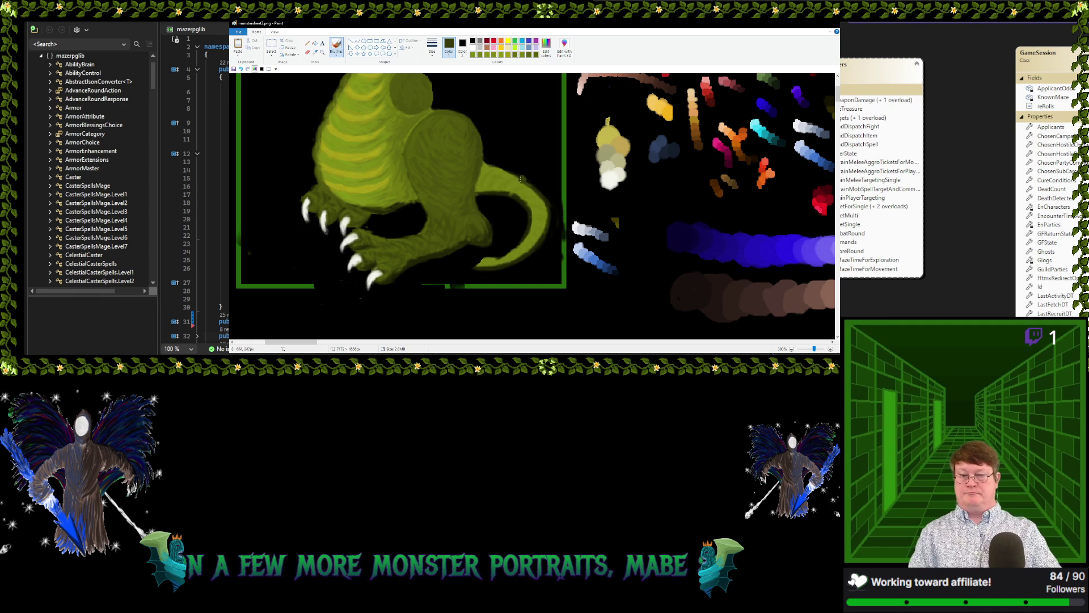
scroll(448, 179, up, 2)
scroll(442, 179, down, 2)
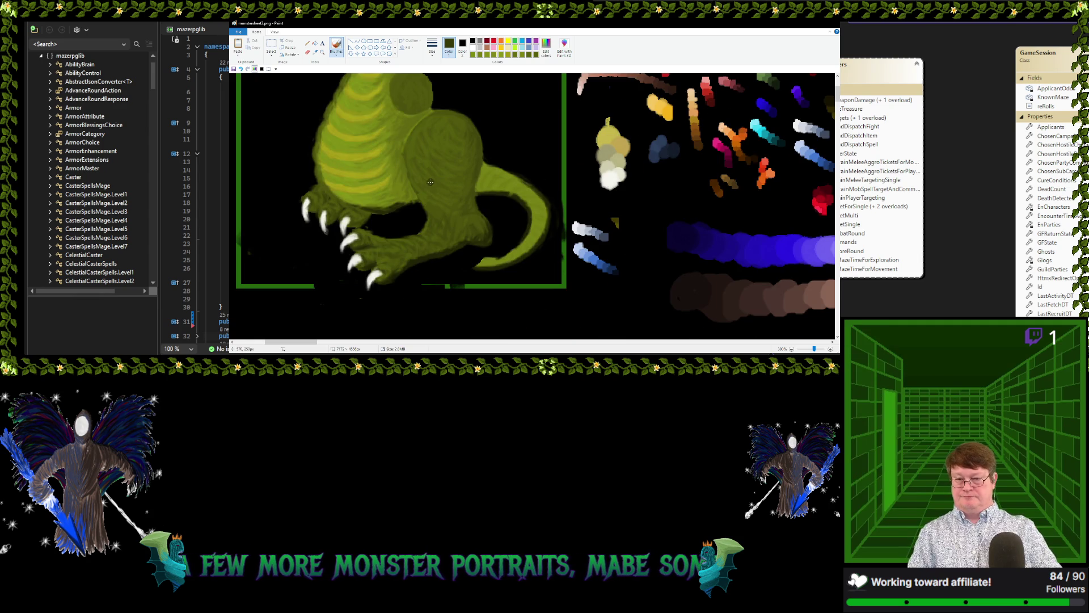
click(315, 52)
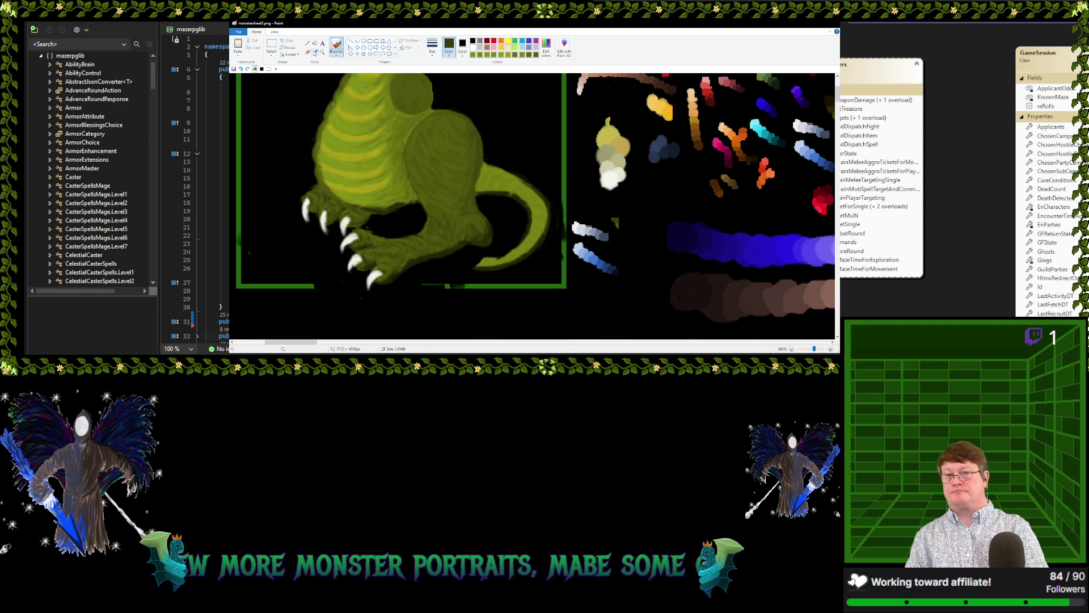
click(306, 205)
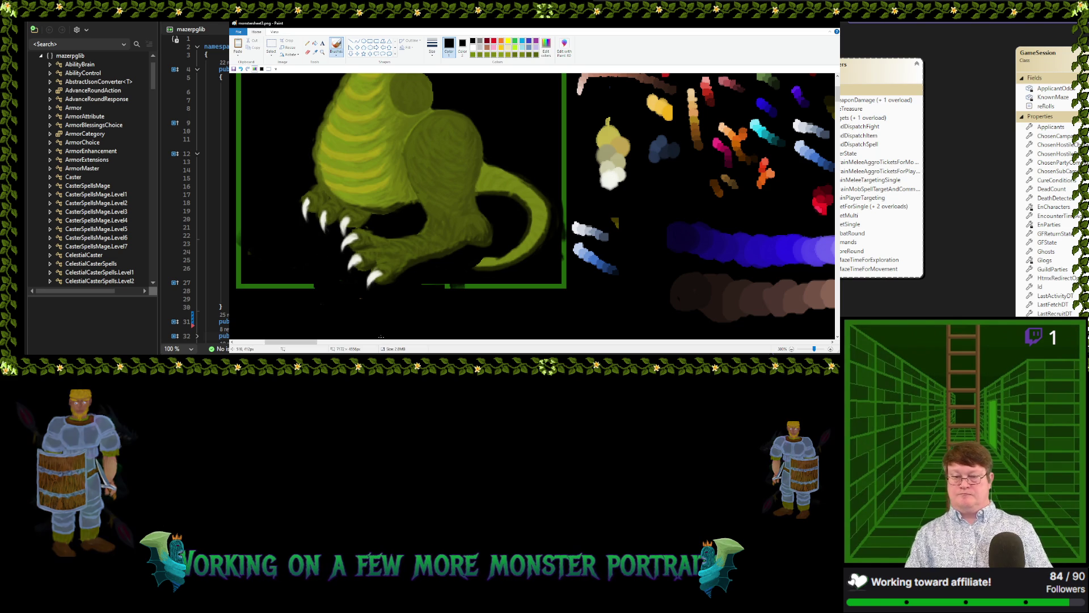
click(315, 52)
click(617, 157)
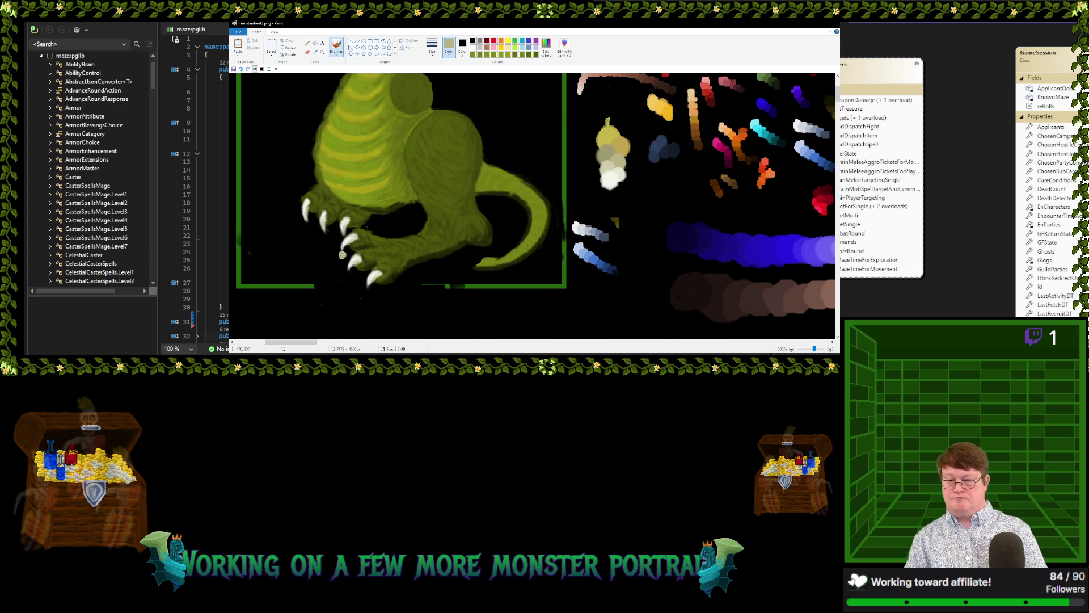
click(316, 54)
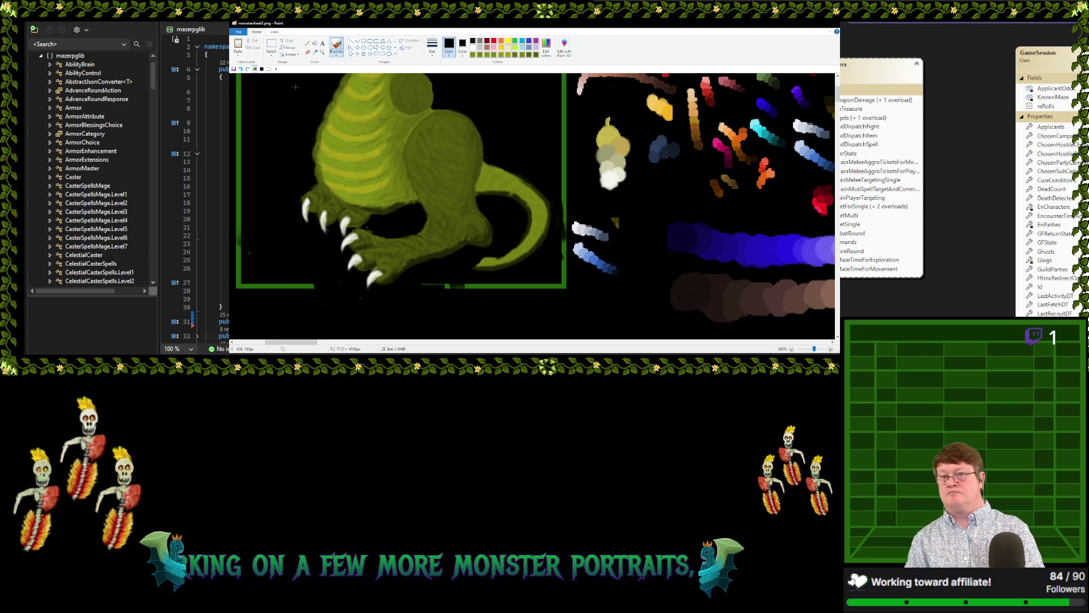
Sample black from the background, then load the tail's olive green as the painting colour
click(313, 230)
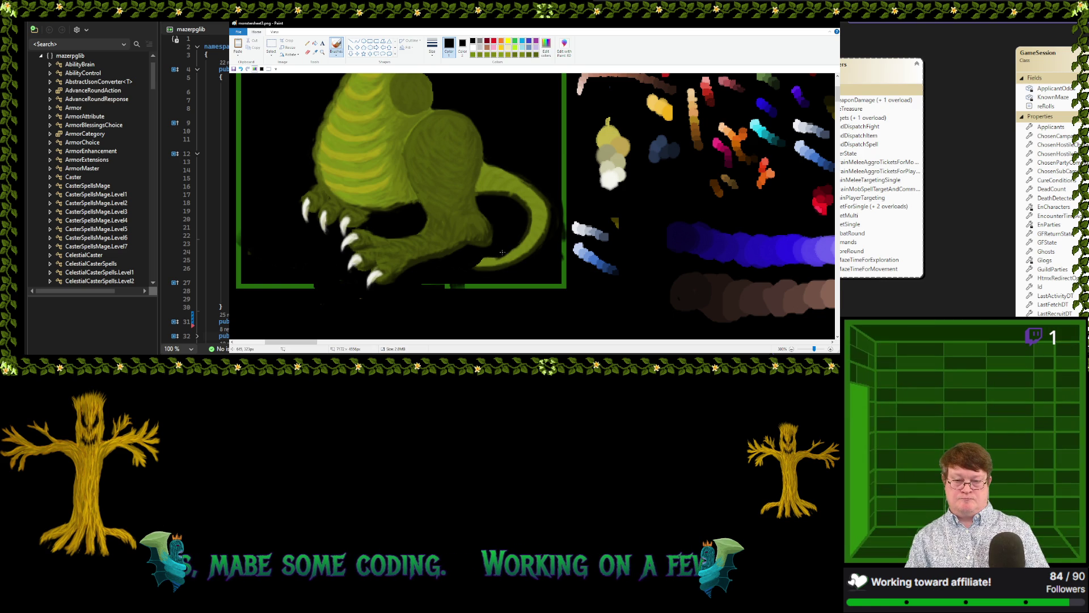
click(315, 52)
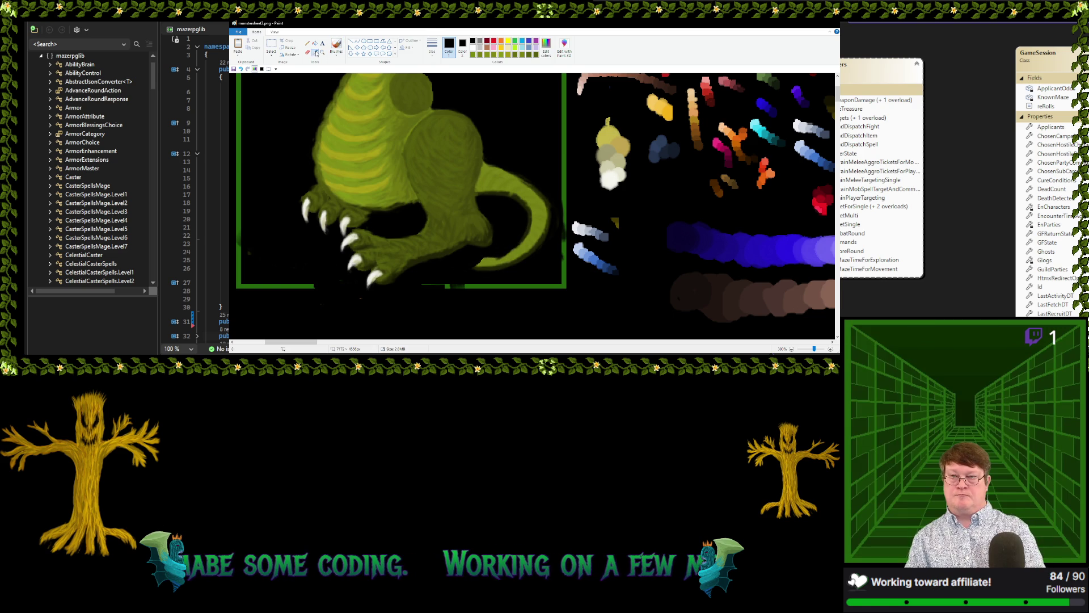
click(478, 184)
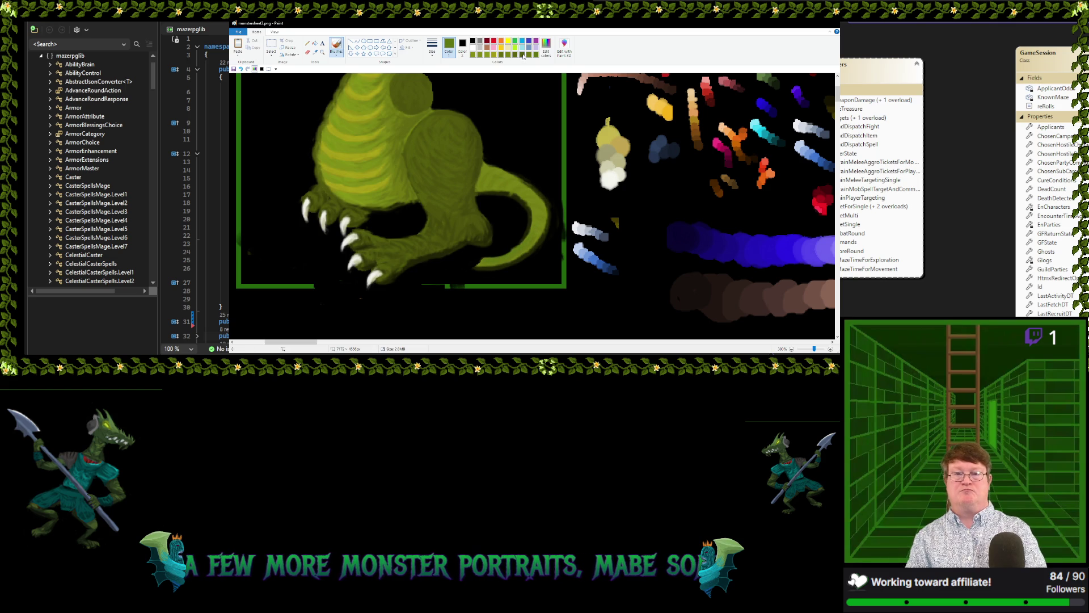
click(315, 51)
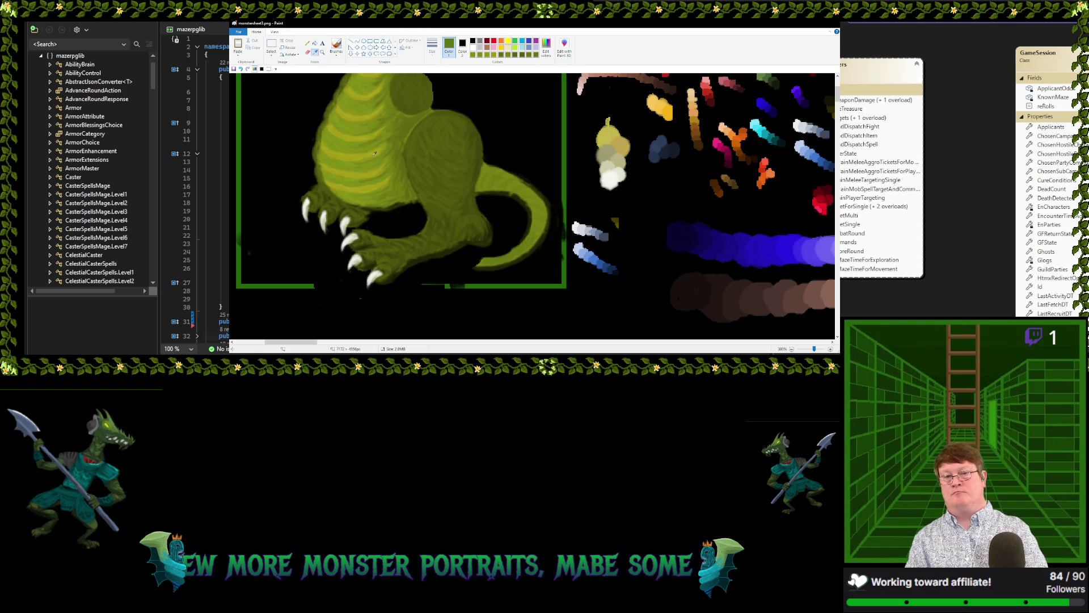
Brighten a small tail patch with a body colour, then sample dark and mid olive greens
click(419, 196)
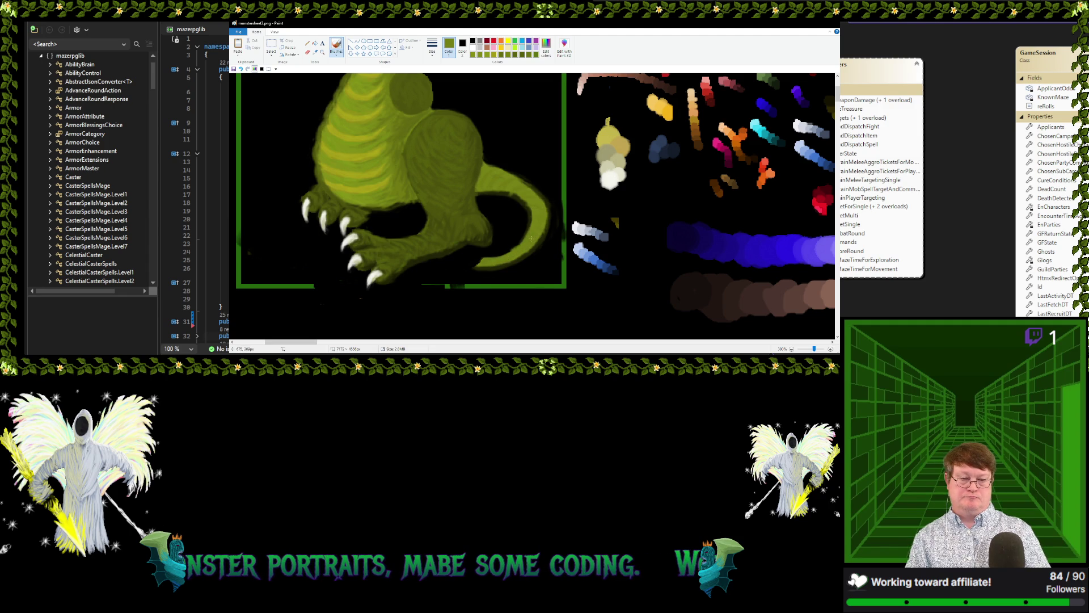
drag(525, 239, 523, 241)
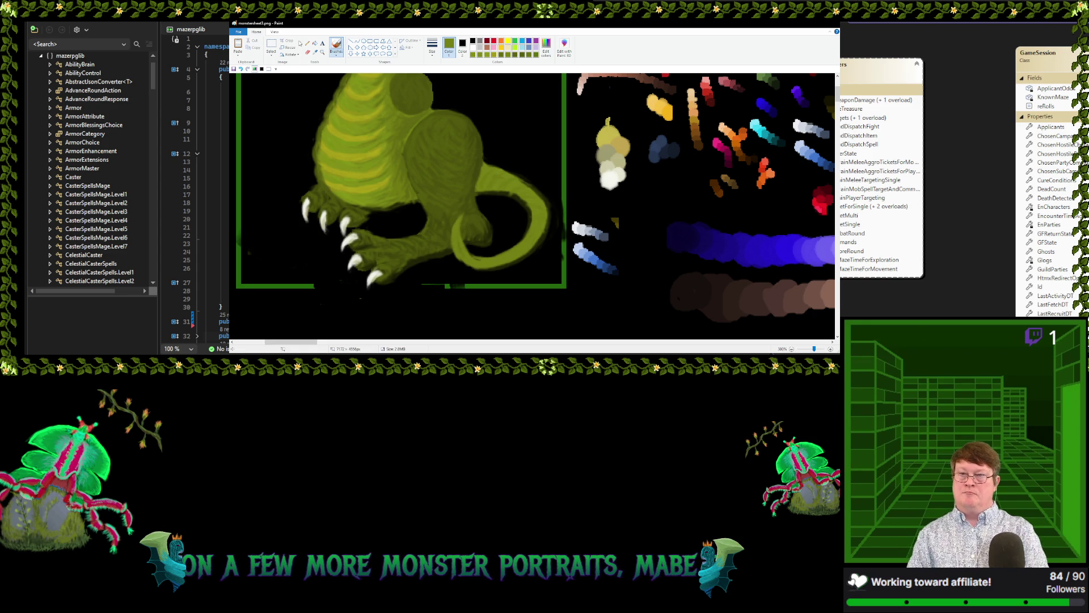
click(315, 52)
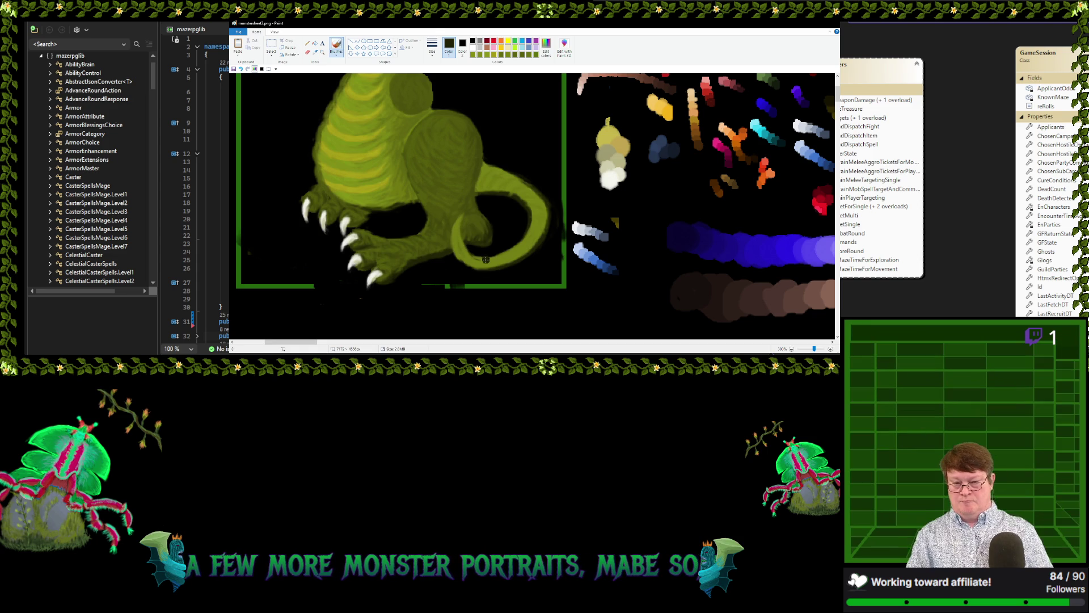
click(455, 252)
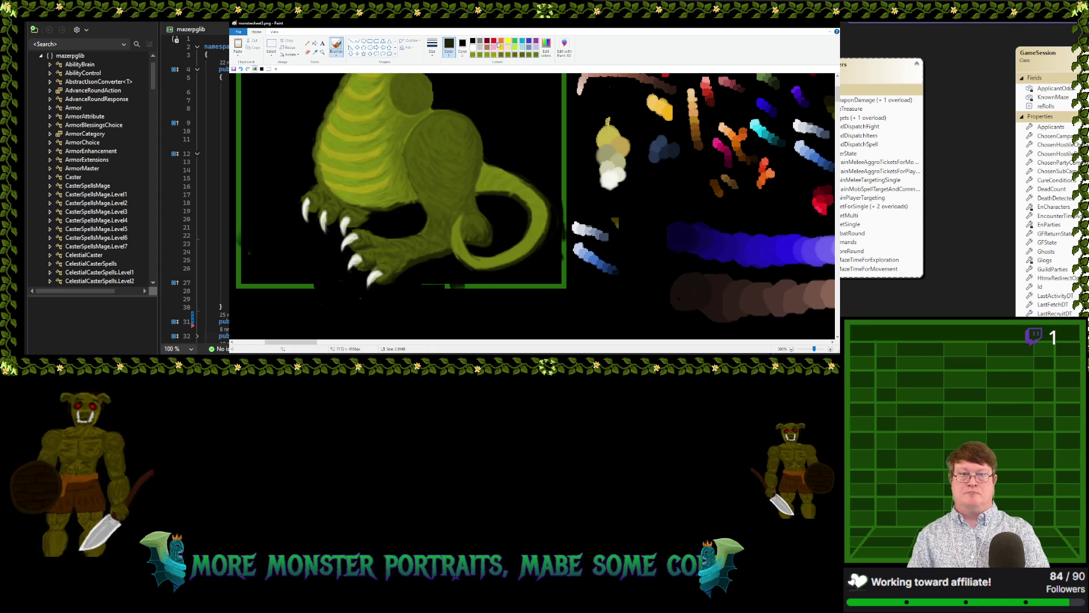
click(316, 51)
click(456, 229)
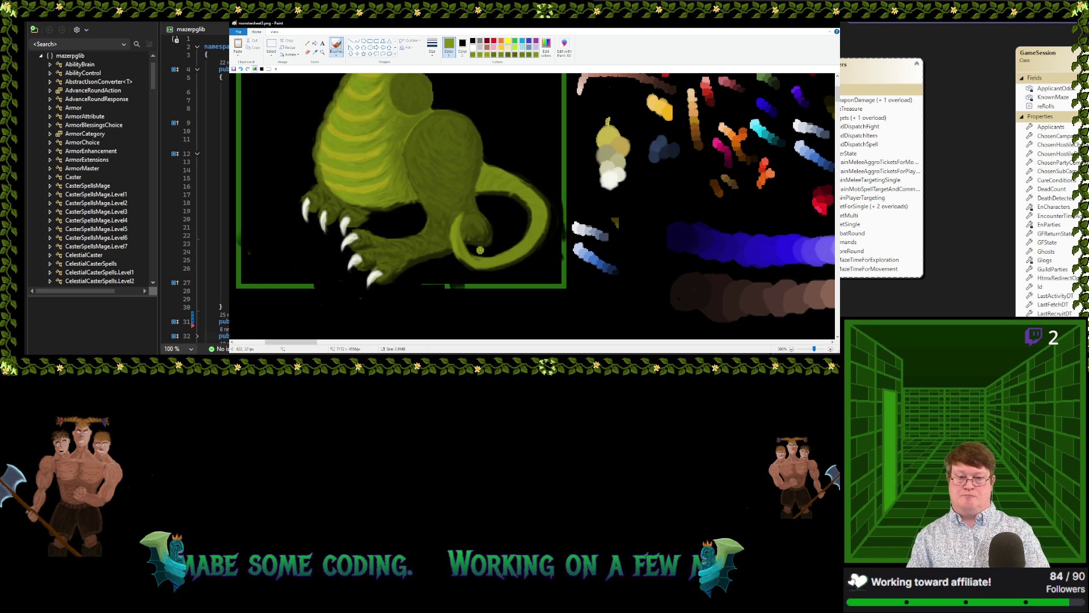
Brush lighter olive strokes along the tail's inner edge, resampling tail greens between strokes
click(314, 52)
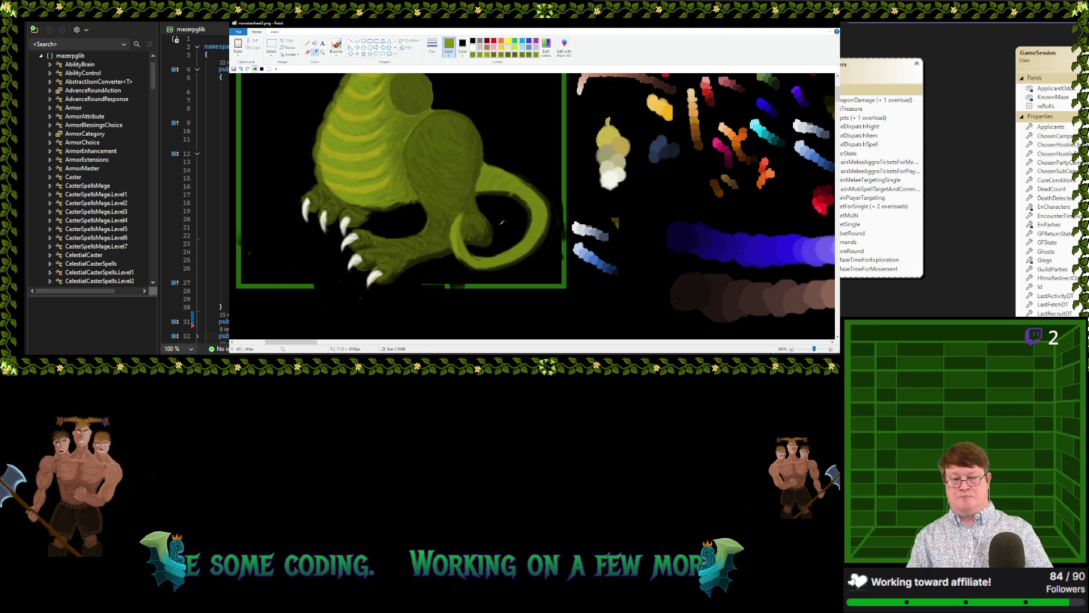
click(524, 243)
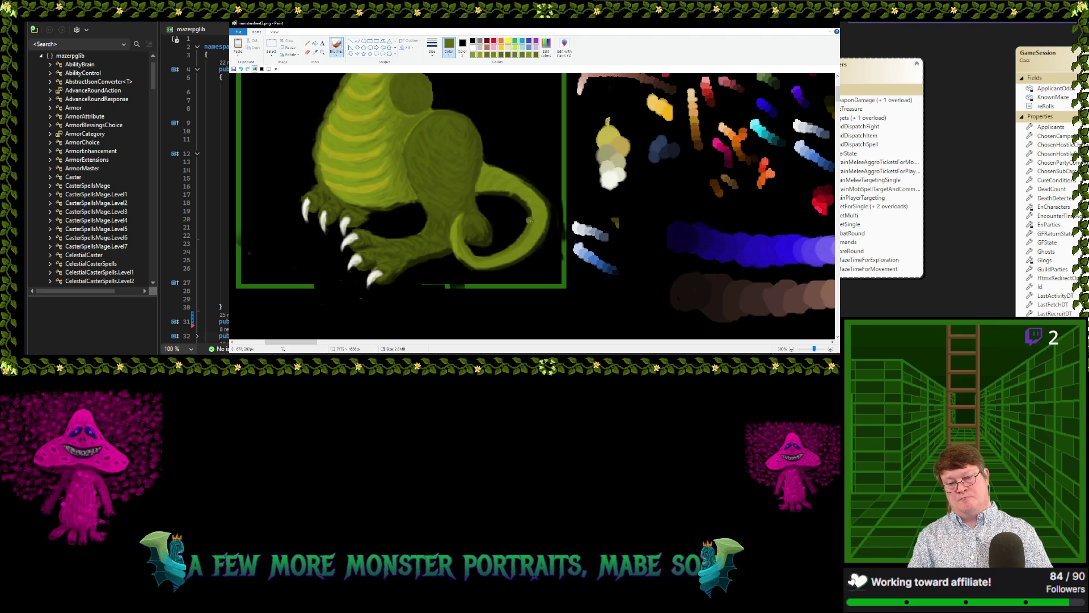
drag(463, 235, 484, 255)
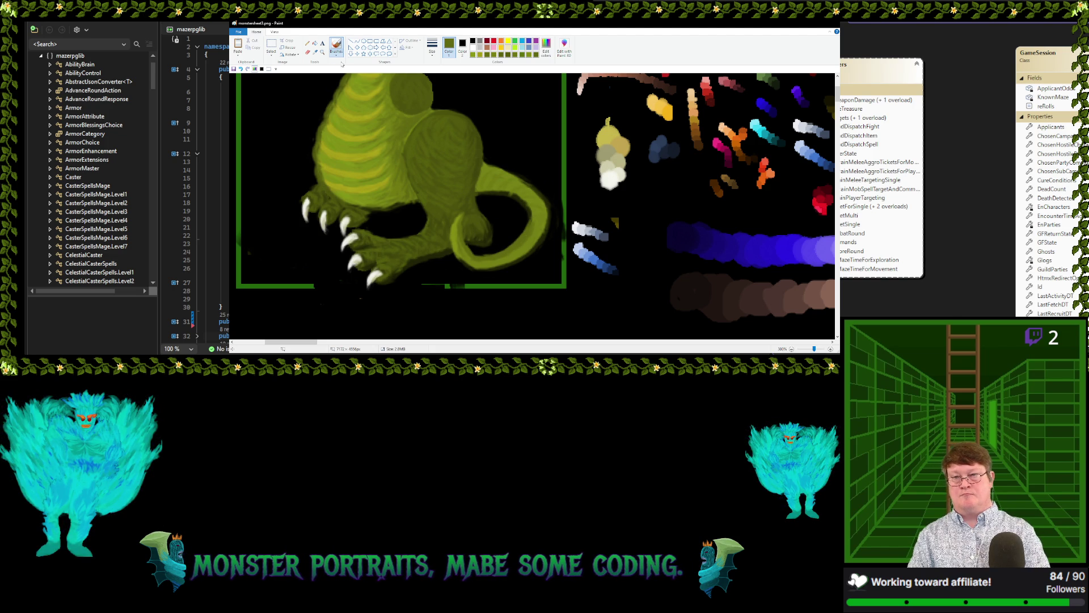
click(315, 52)
click(456, 237)
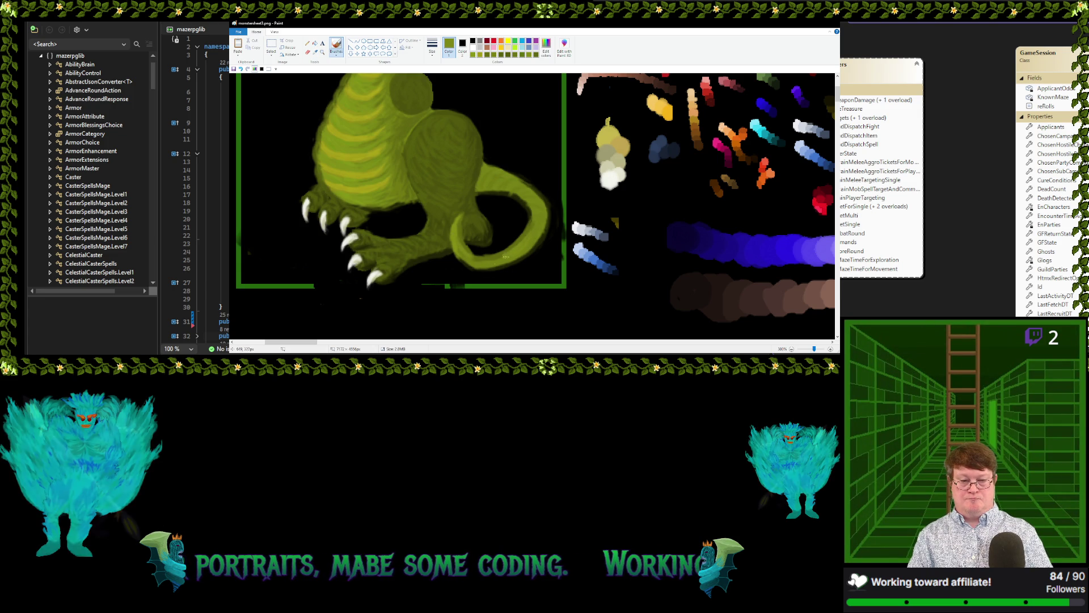
drag(476, 258, 502, 255)
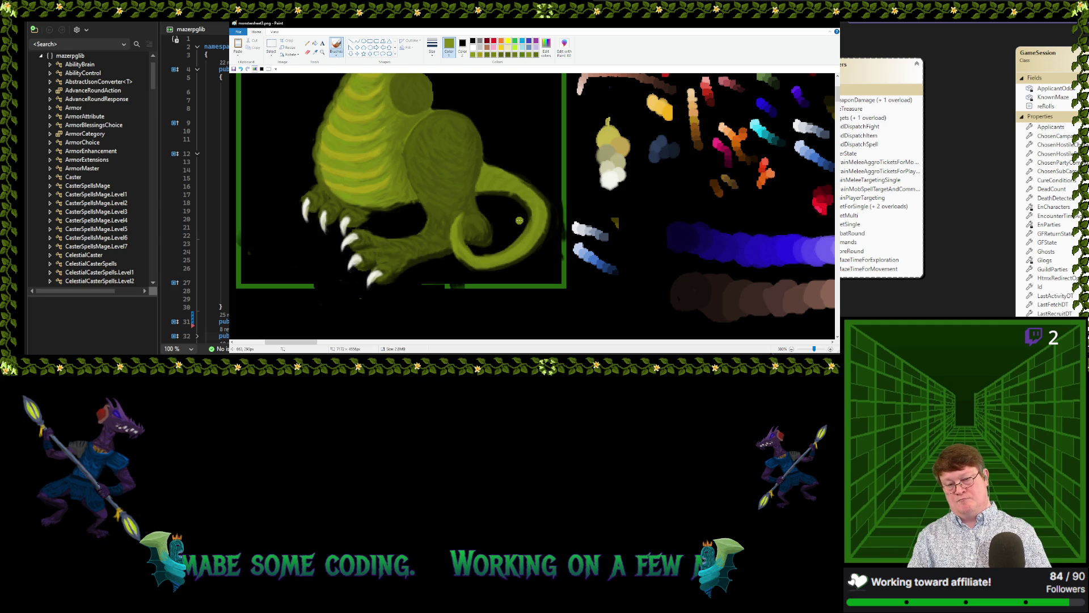
click(315, 52)
click(457, 229)
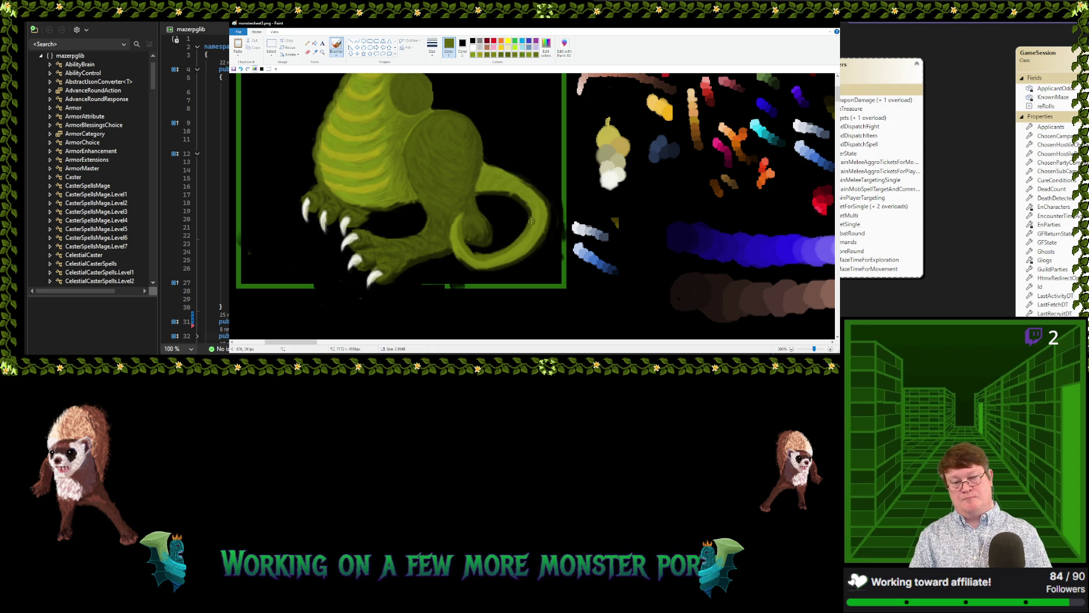
click(473, 41)
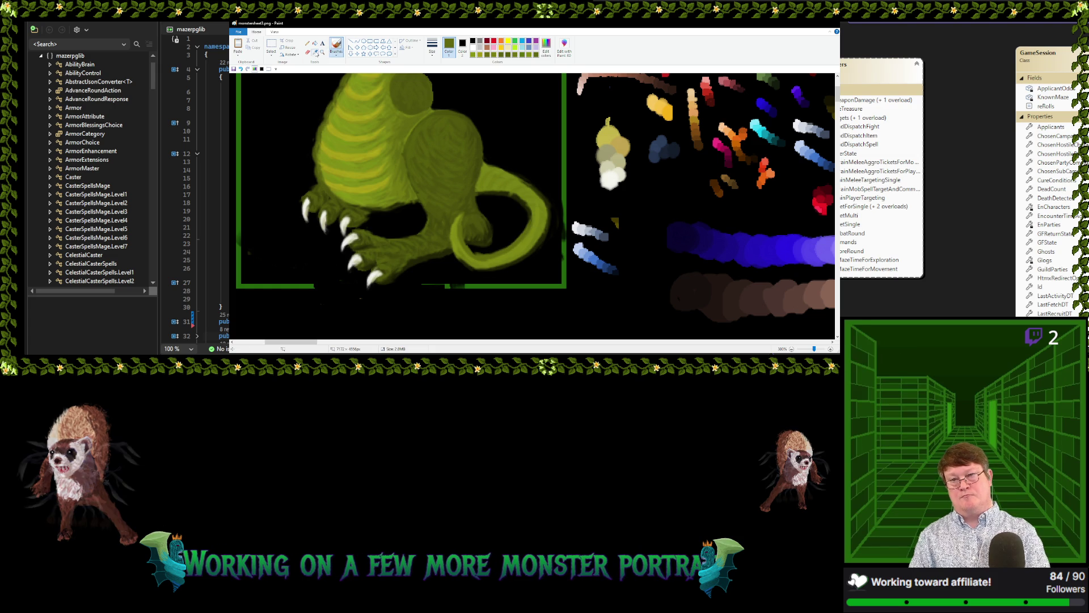
Brush dark olive shading along the tail edge and underside, resampling greens from the tail
drag(523, 203, 530, 203)
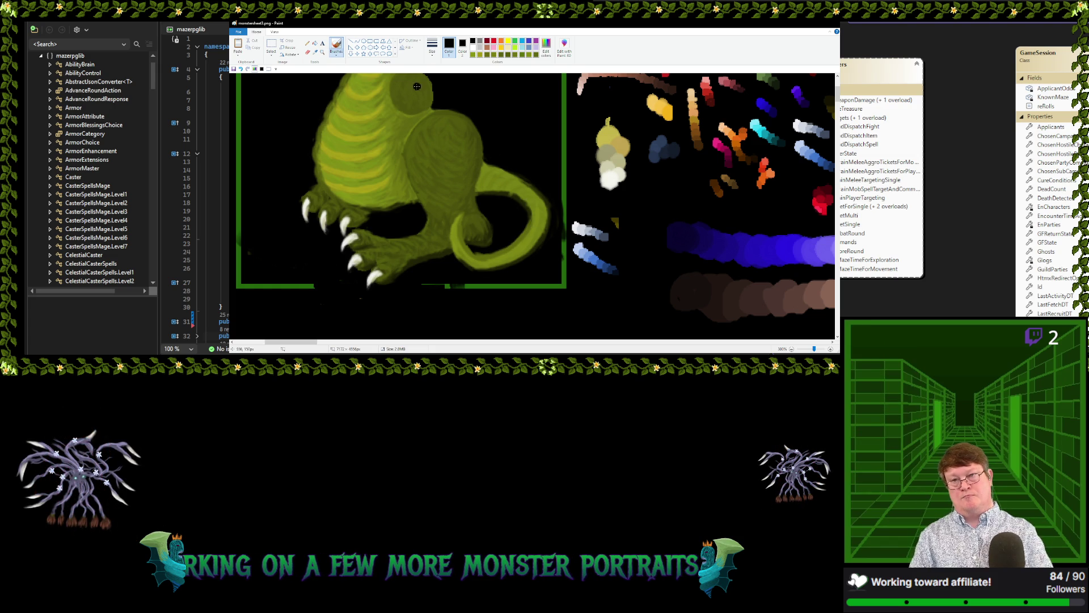
click(313, 54)
click(521, 200)
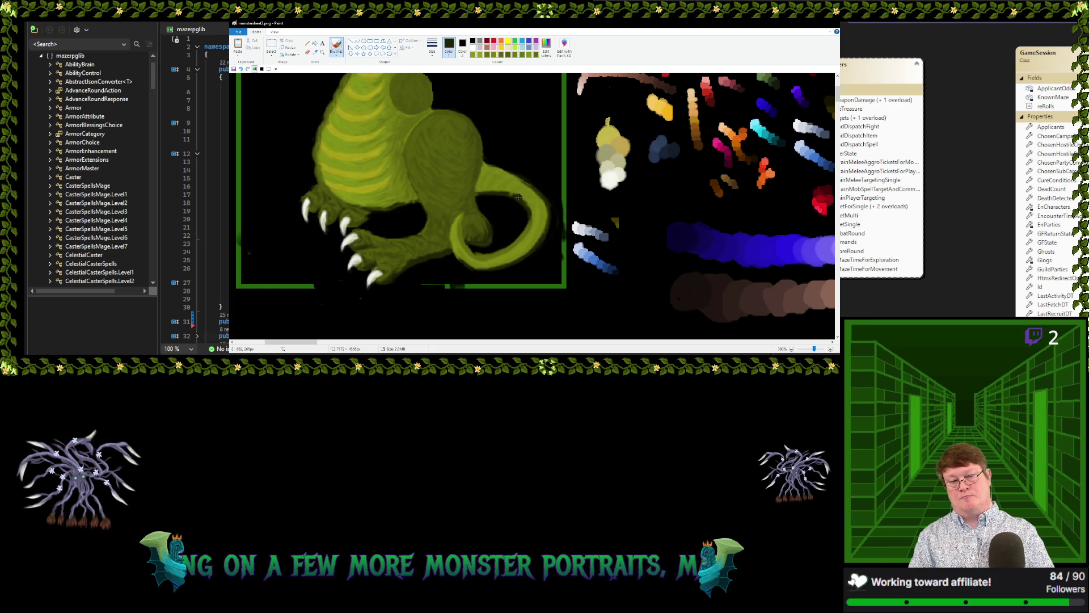
click(314, 52)
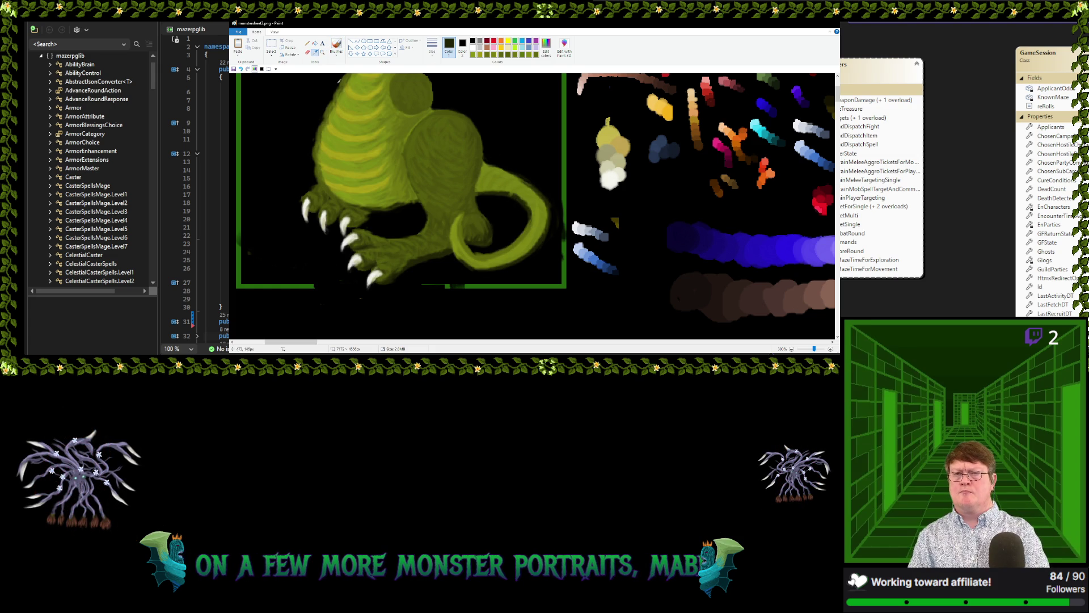
click(523, 199)
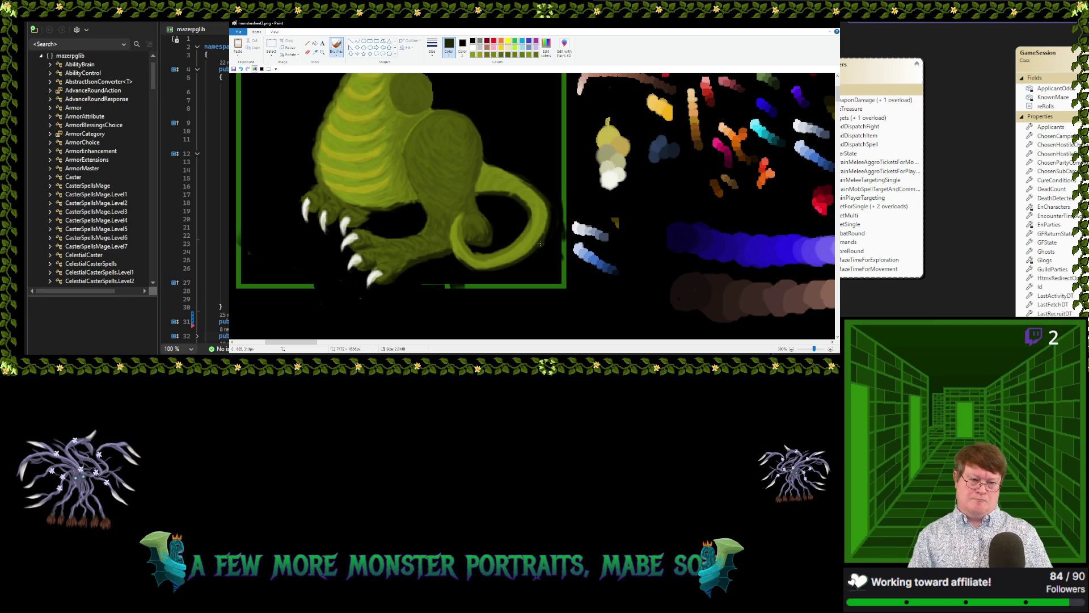
mouse_move(532, 249)
mouse_down()
mouse_move(502, 261)
mouse_move(453, 251)
mouse_move(461, 260)
mouse_up()
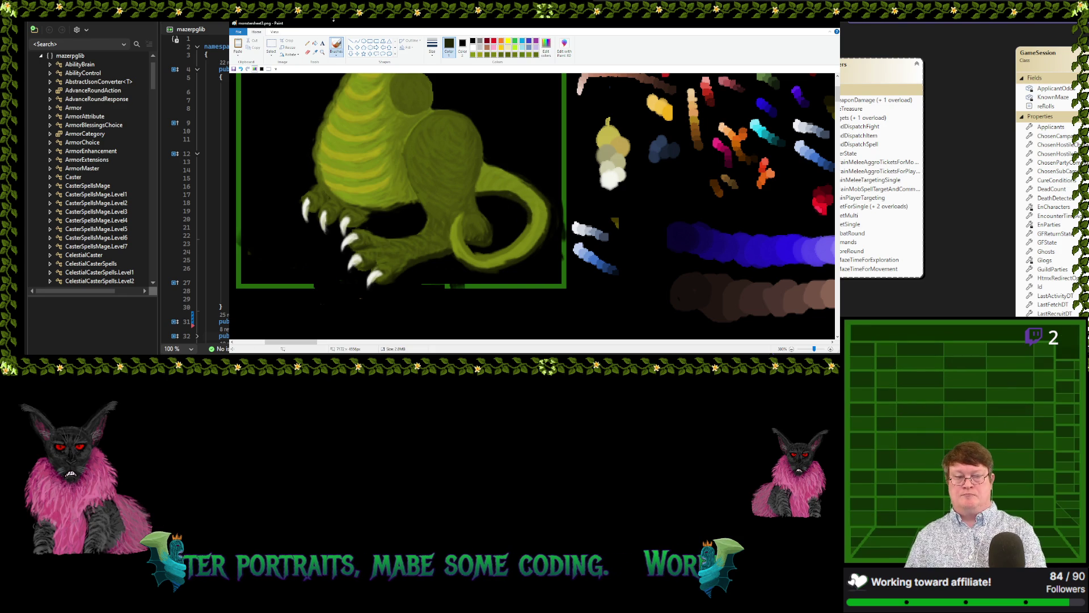
click(315, 52)
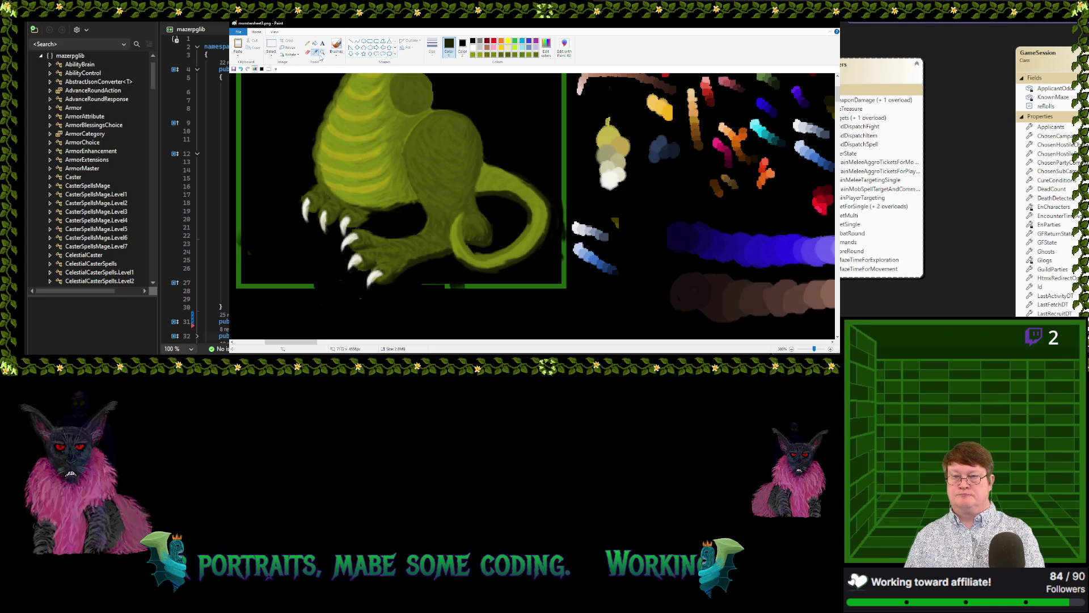
click(526, 227)
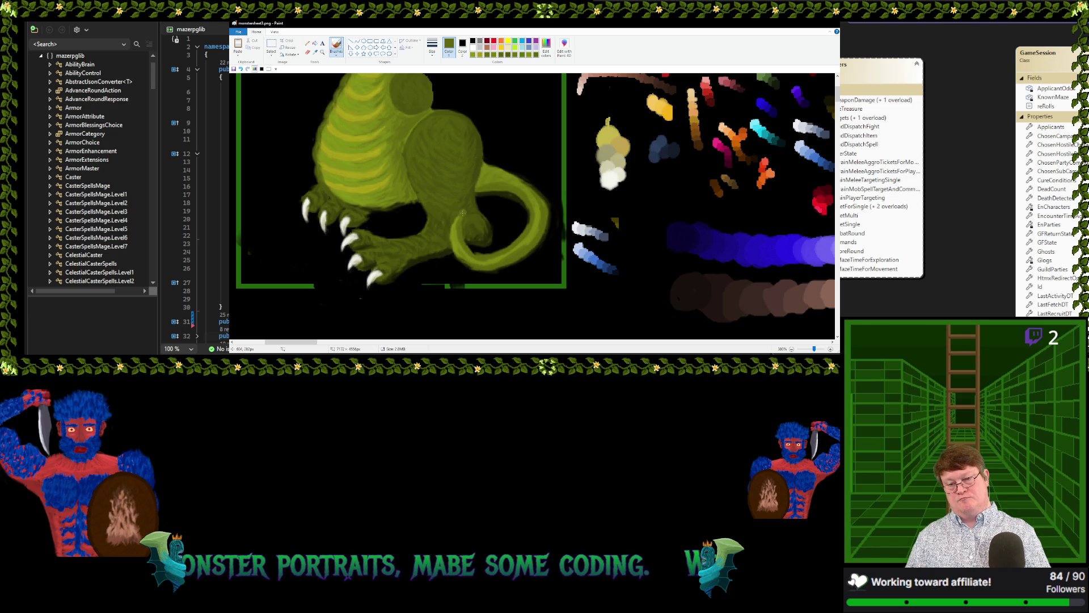
Sample a dark green from the tail, then black from the background as Color 1
click(318, 55)
click(466, 242)
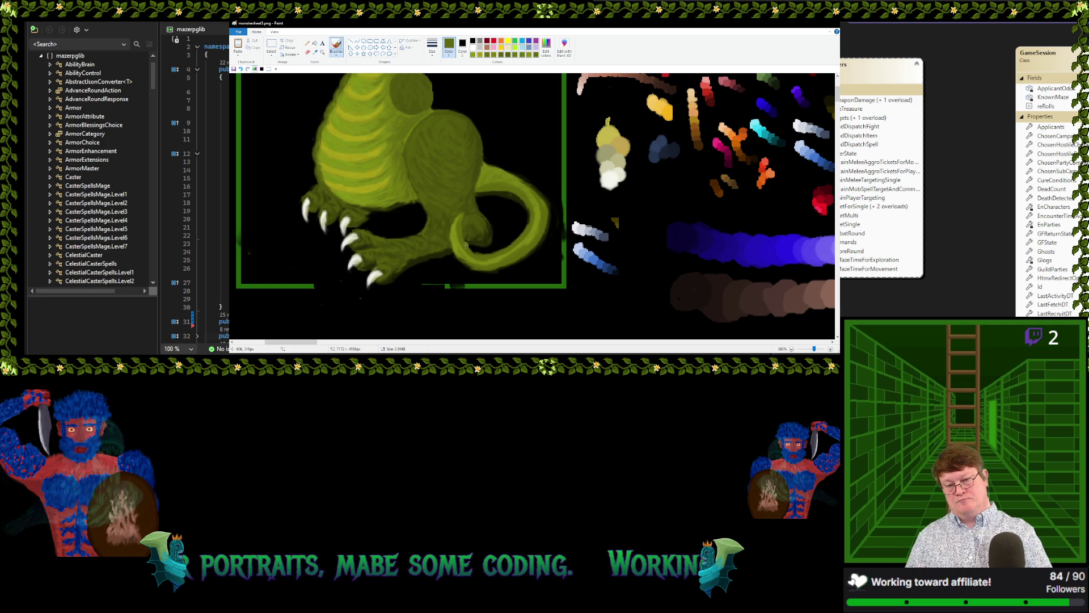
click(316, 53)
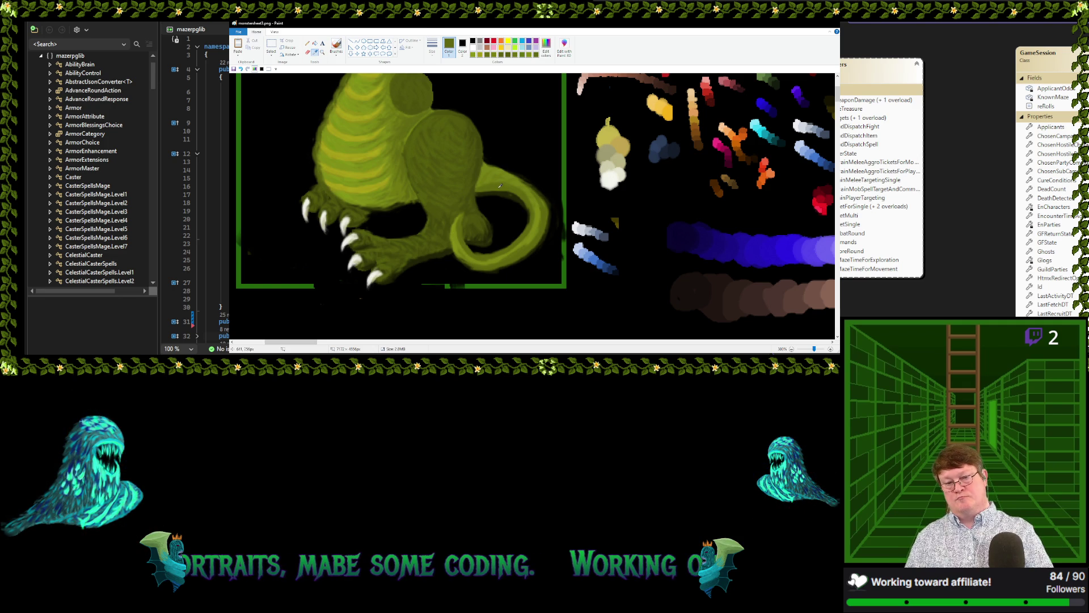
click(499, 188)
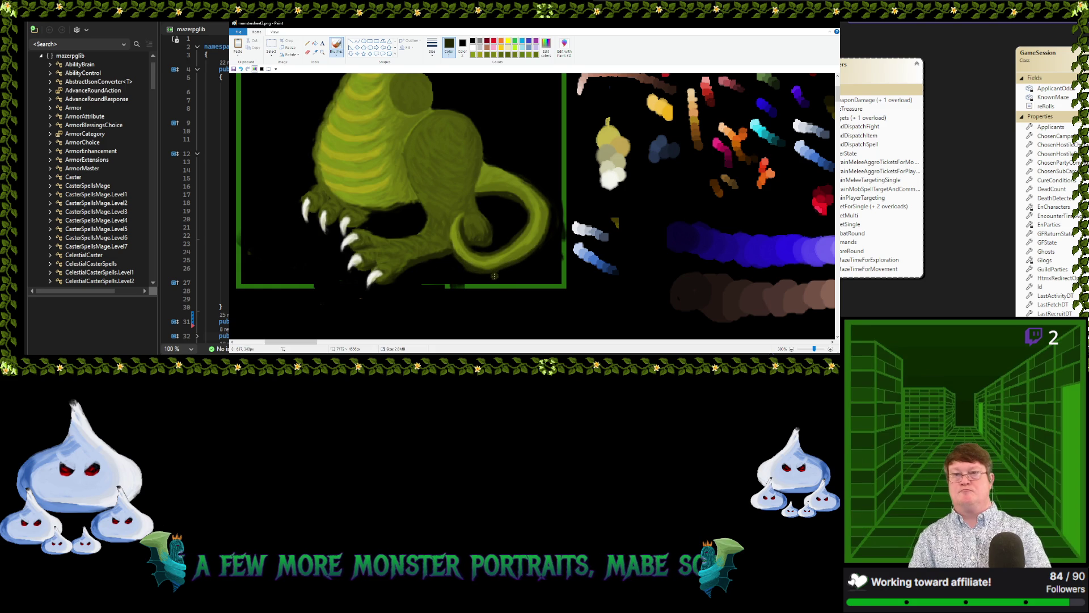
click(315, 51)
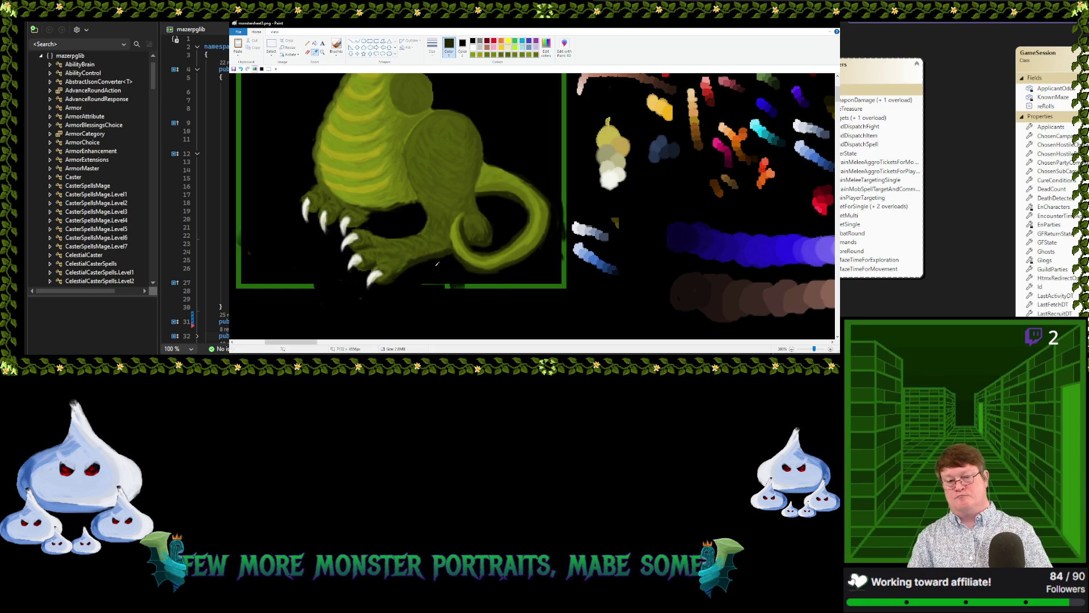
click(435, 265)
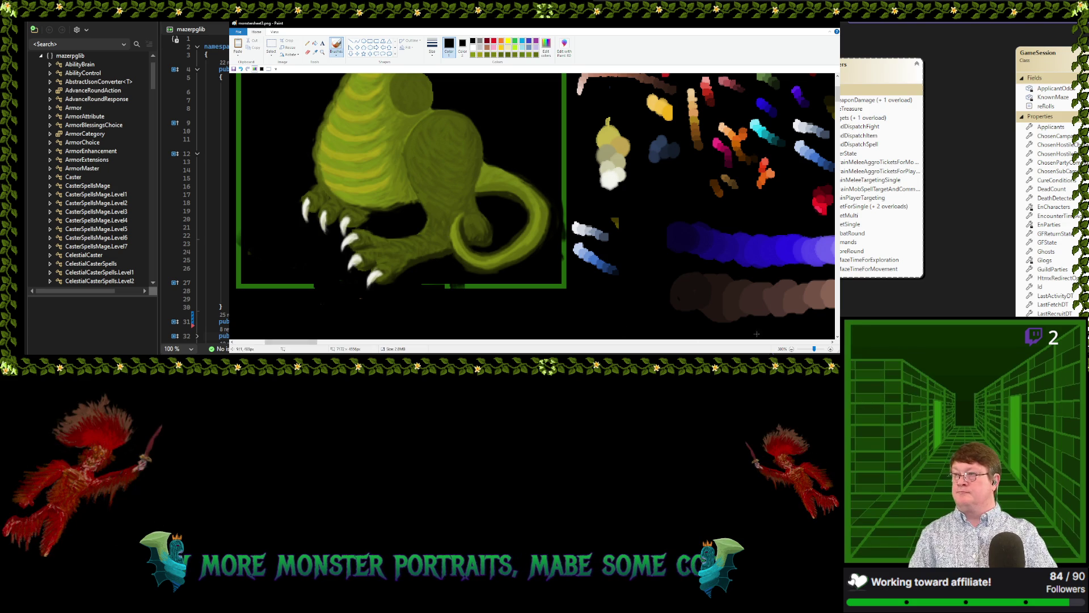
scroll(523, 267, up, 3)
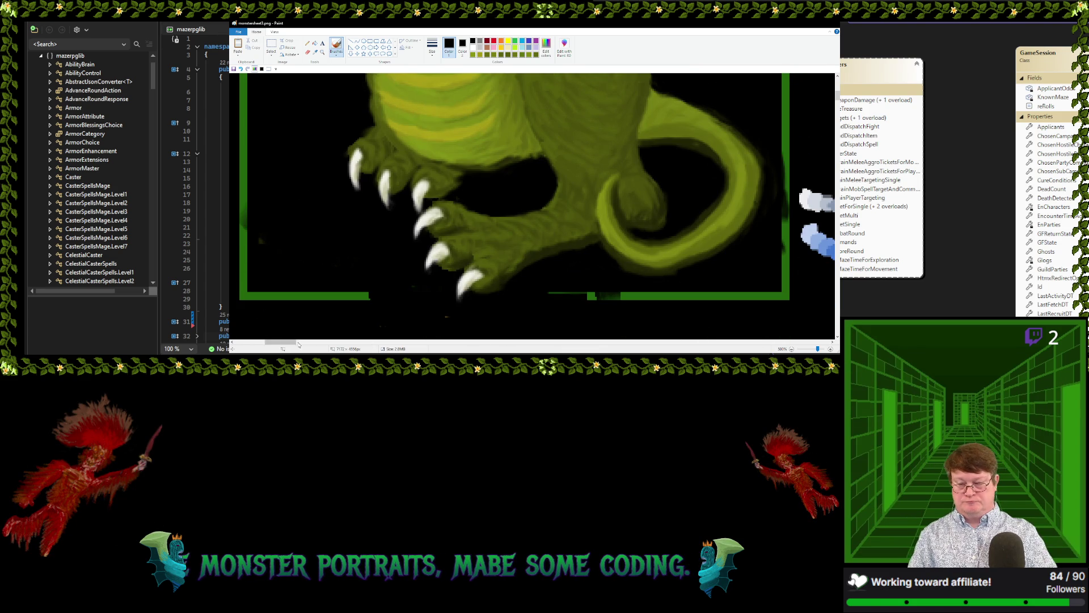
Drag the horizontal scrollbar right to centre the tail's curled end at 500% zoom
drag(290, 342, 305, 344)
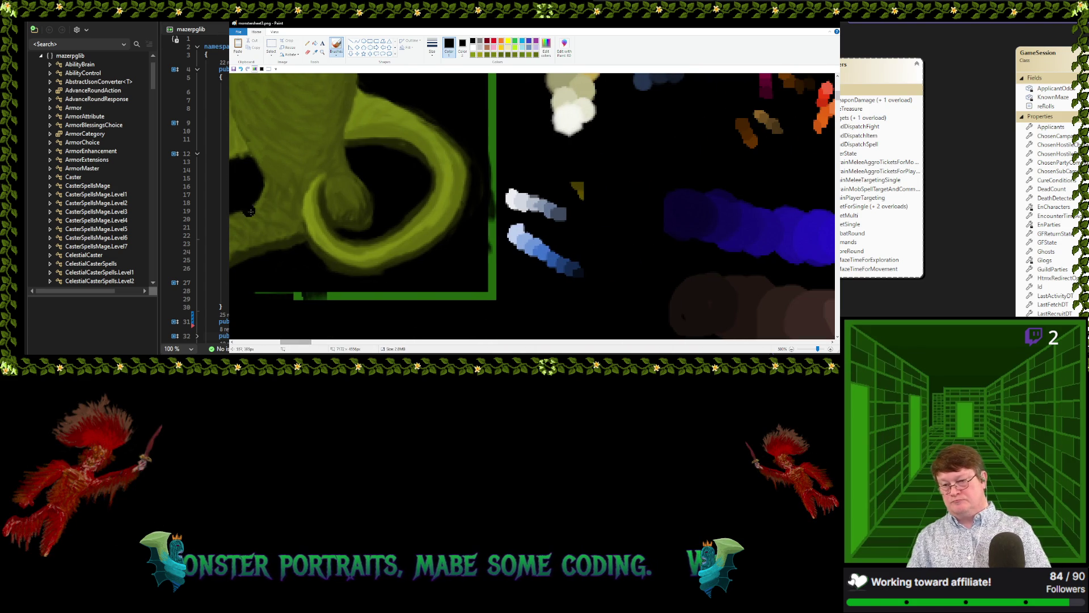
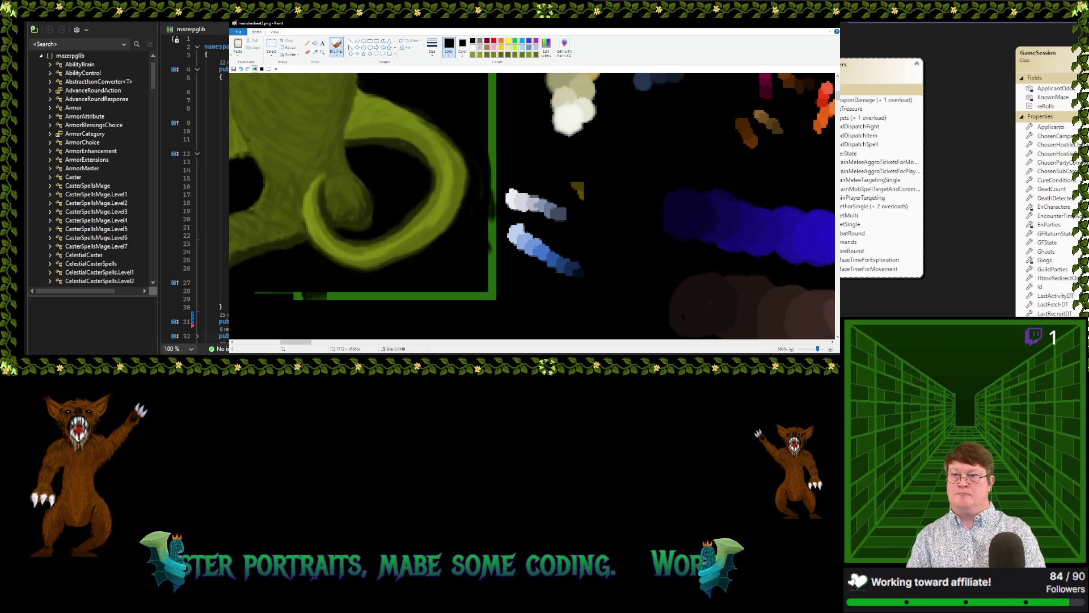
Sample the tail's olive, shade the curl's left edge darker, then pick a darker olive
click(314, 52)
click(455, 197)
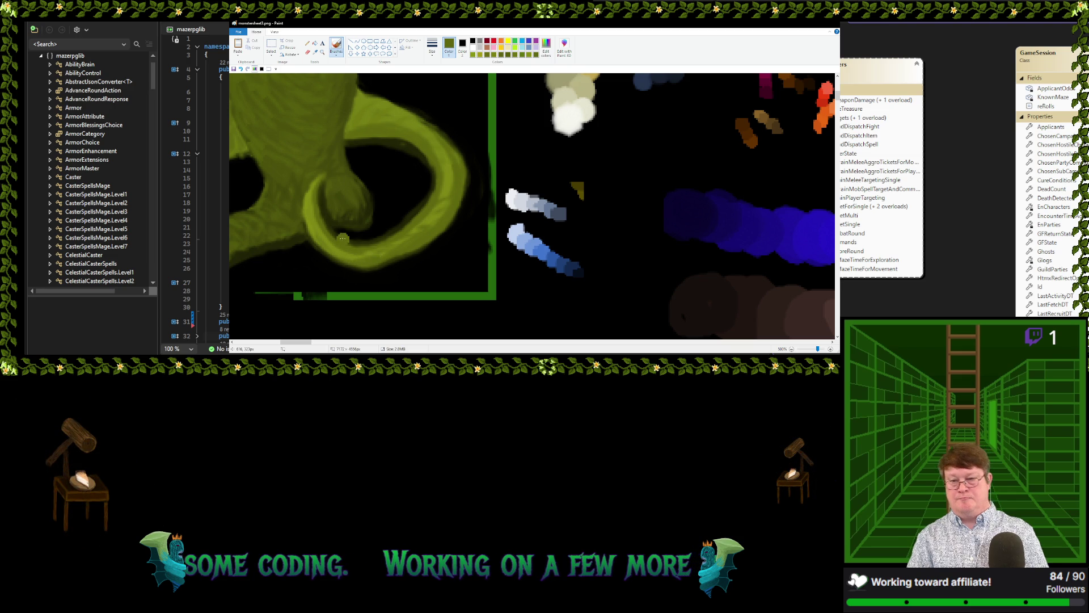
drag(314, 195, 319, 245)
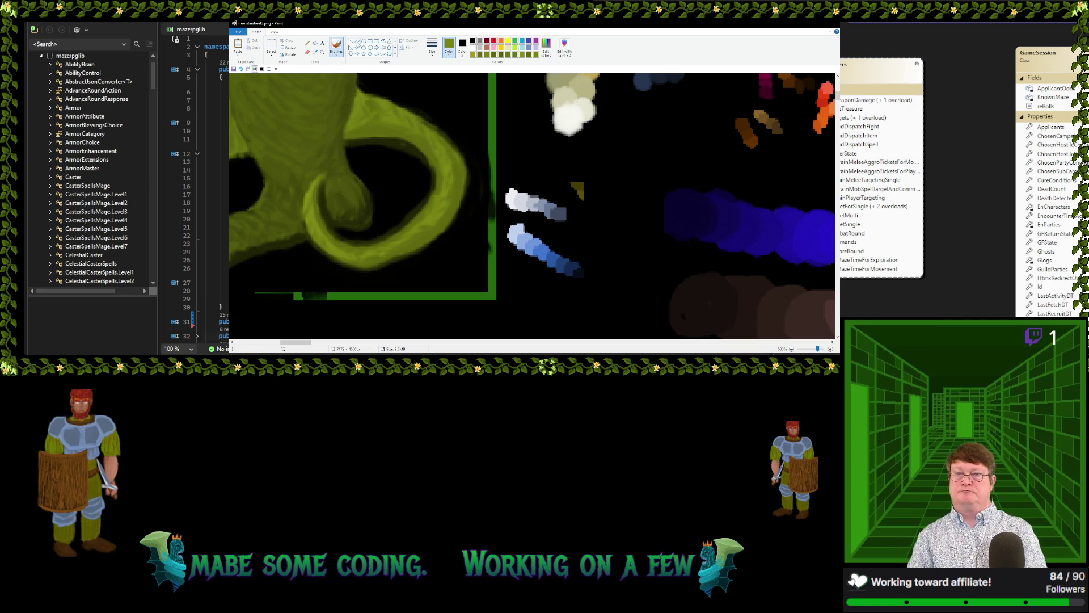
click(315, 52)
click(319, 207)
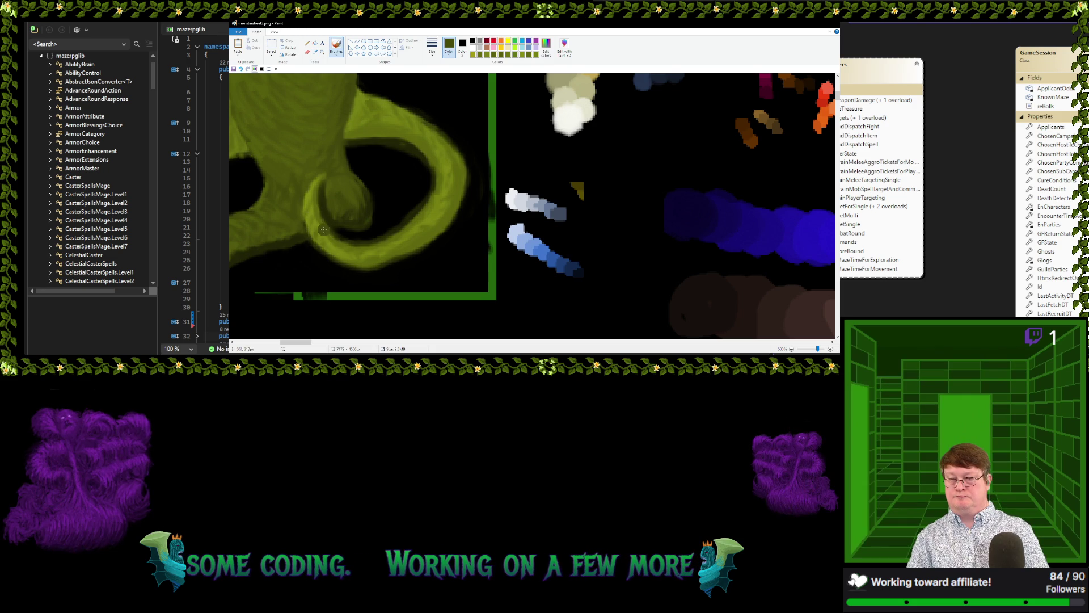
Brush a darker olive stroke around the tail loop and sample a darker olive from the upper tail
drag(313, 212, 344, 243)
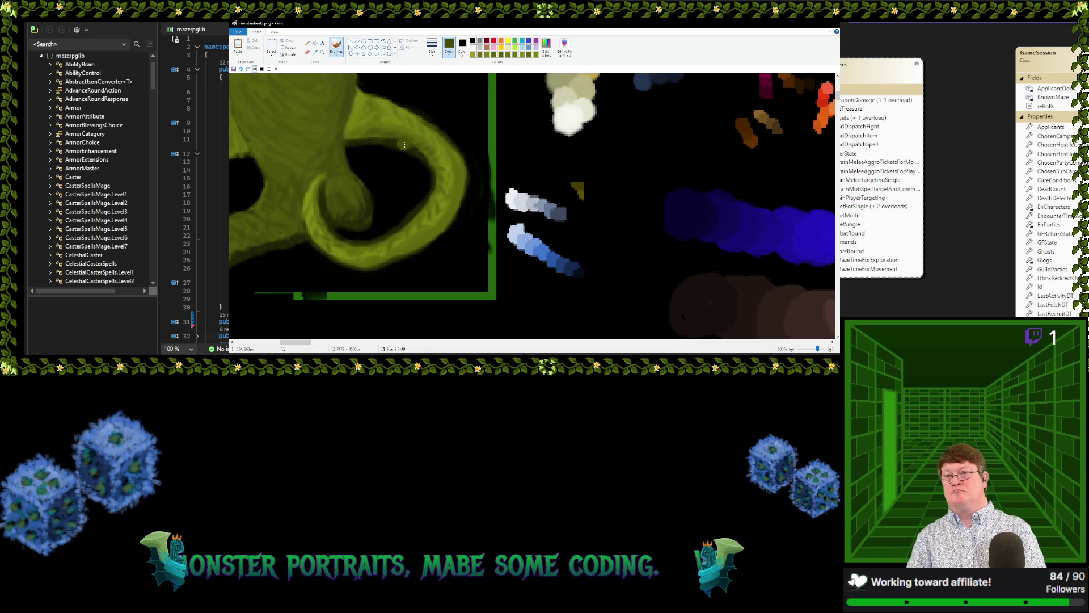
click(316, 52)
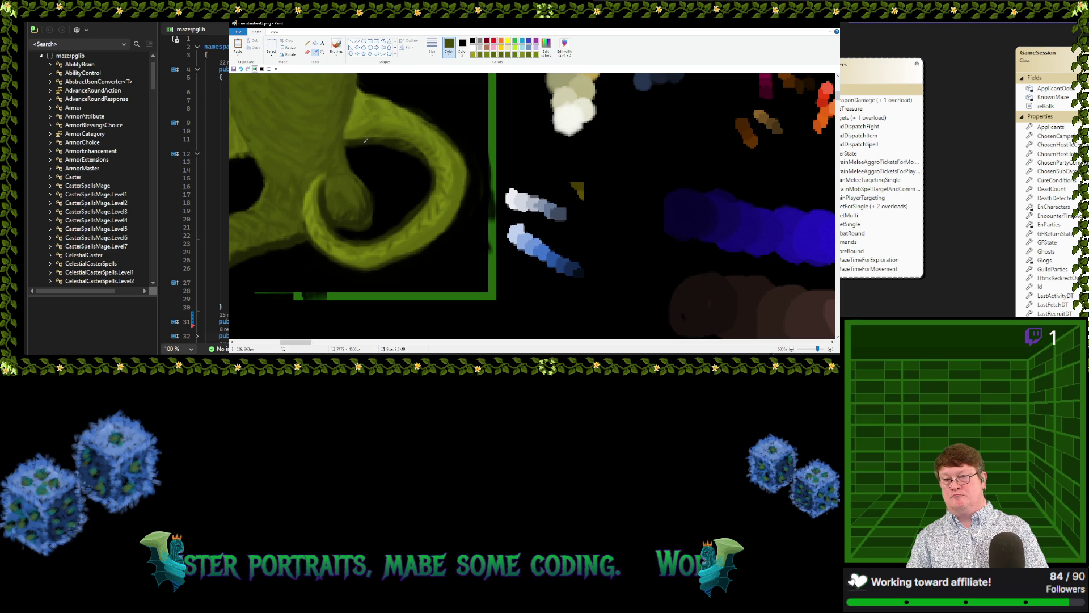
click(365, 141)
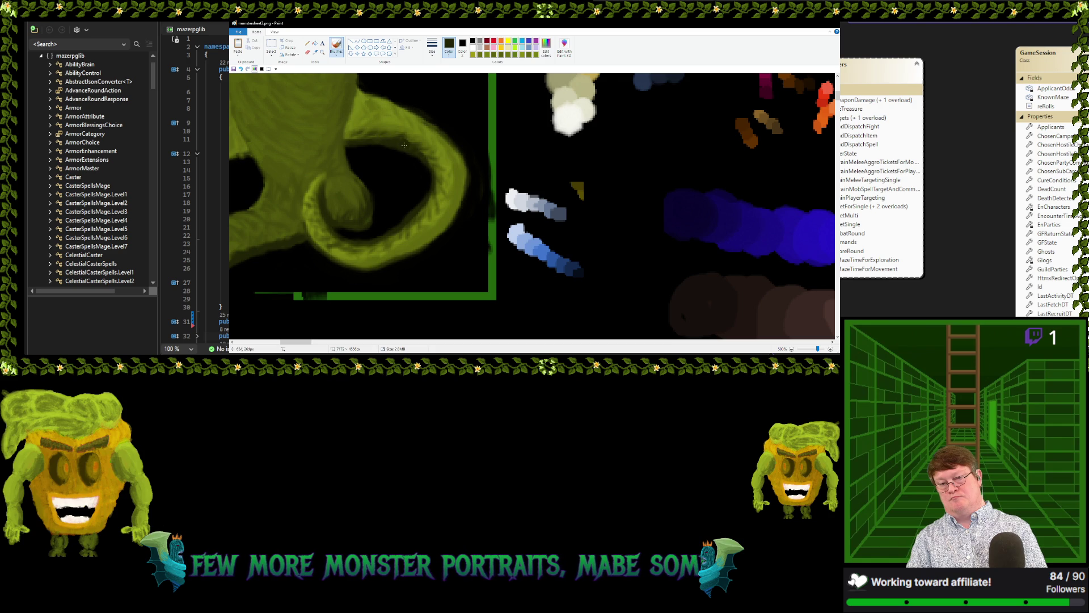
click(315, 52)
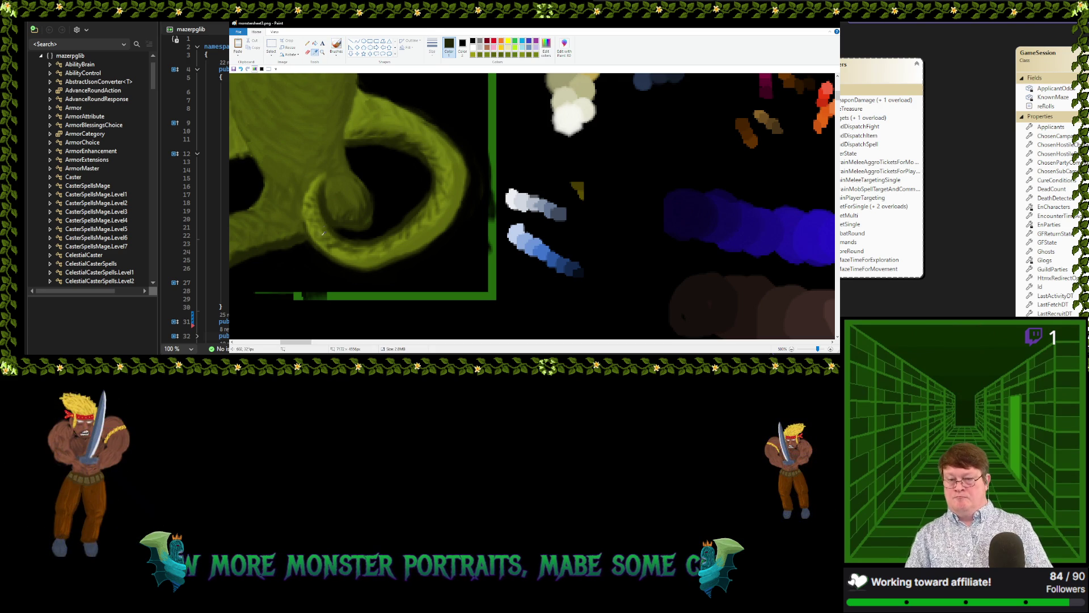
Sample varied olive tones from the upper loop and lower coil of the tail
click(371, 102)
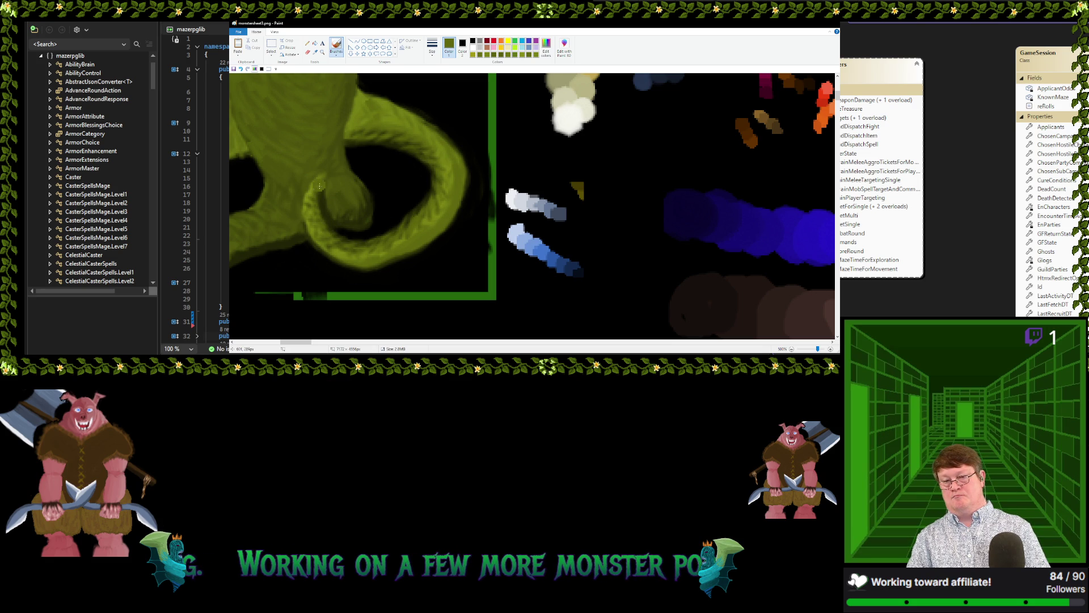
click(314, 52)
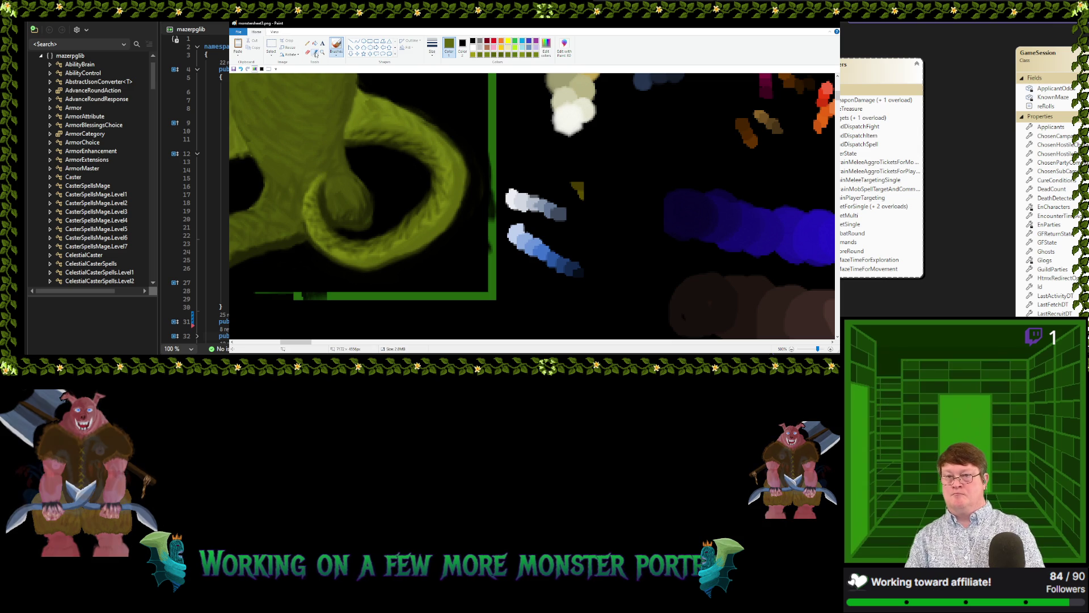
click(336, 250)
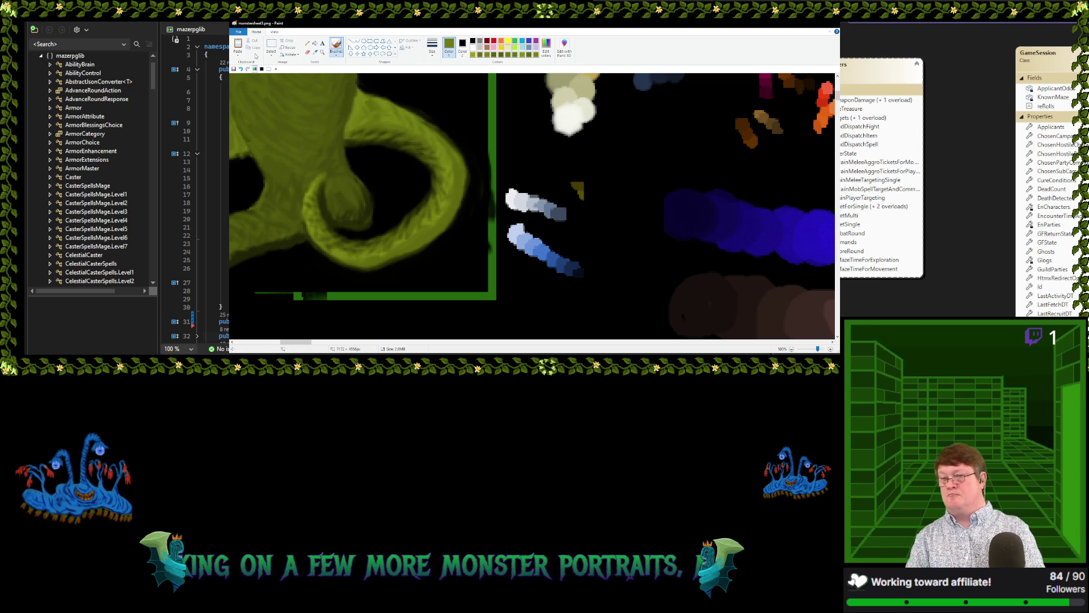
click(316, 53)
click(330, 257)
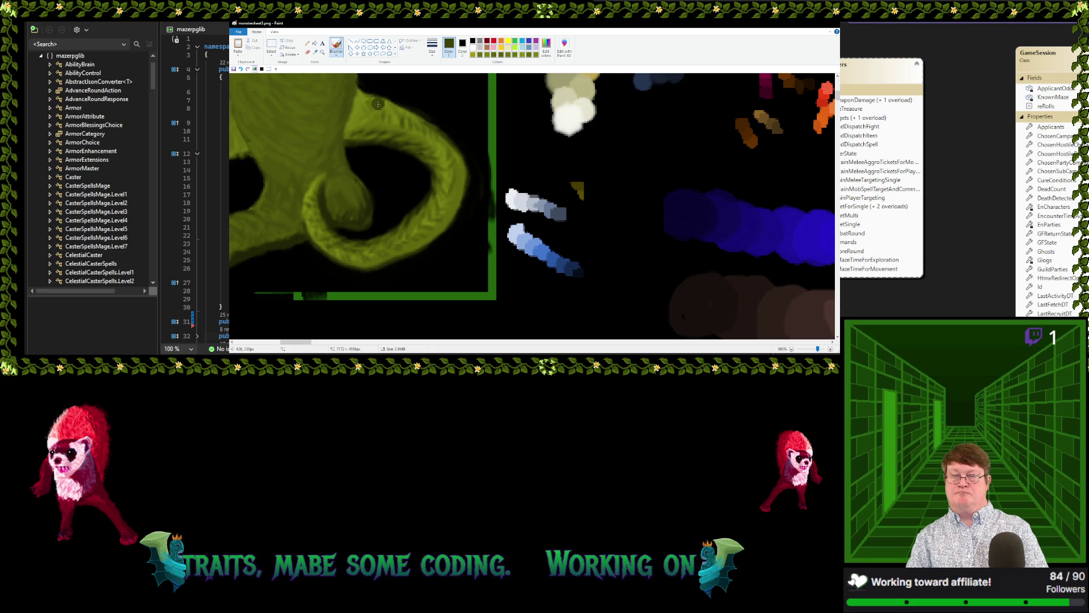
Sample a lighter olive from the tail's upper curve, then the olive from its outer side
click(315, 52)
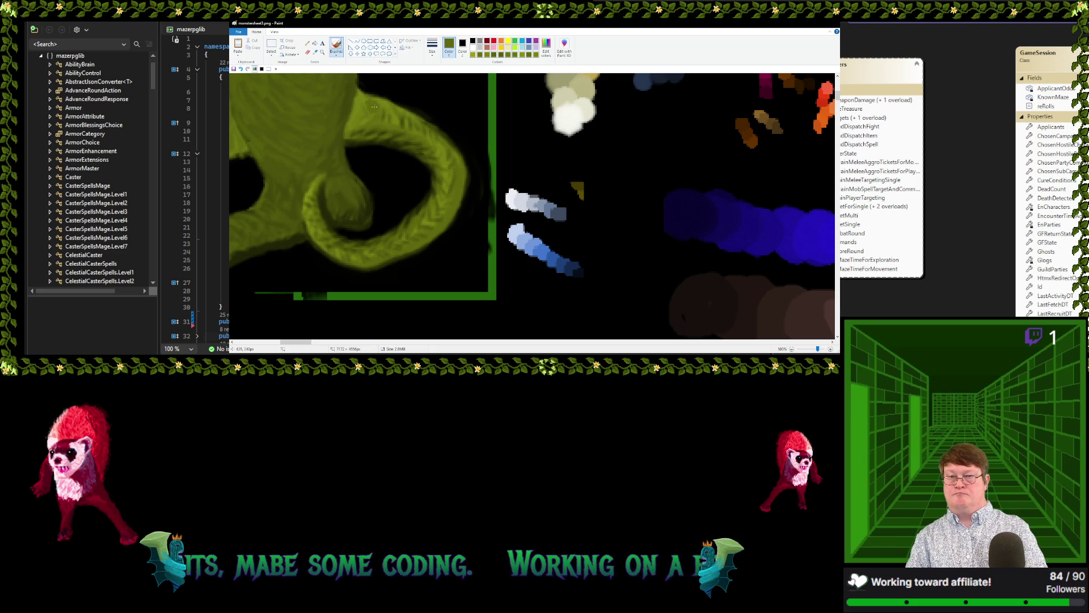
click(384, 112)
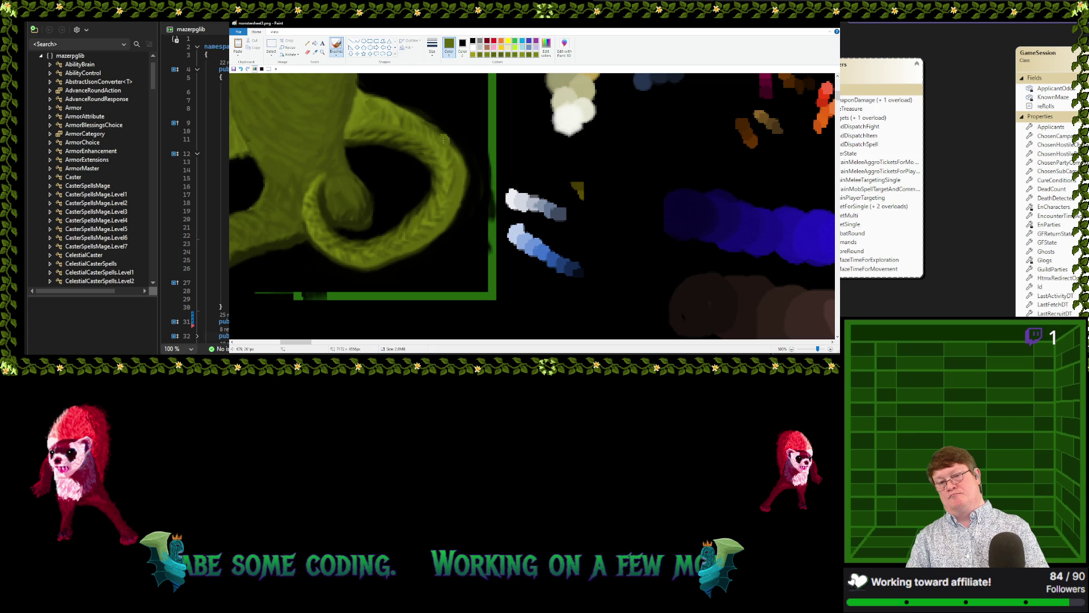
click(315, 52)
click(450, 185)
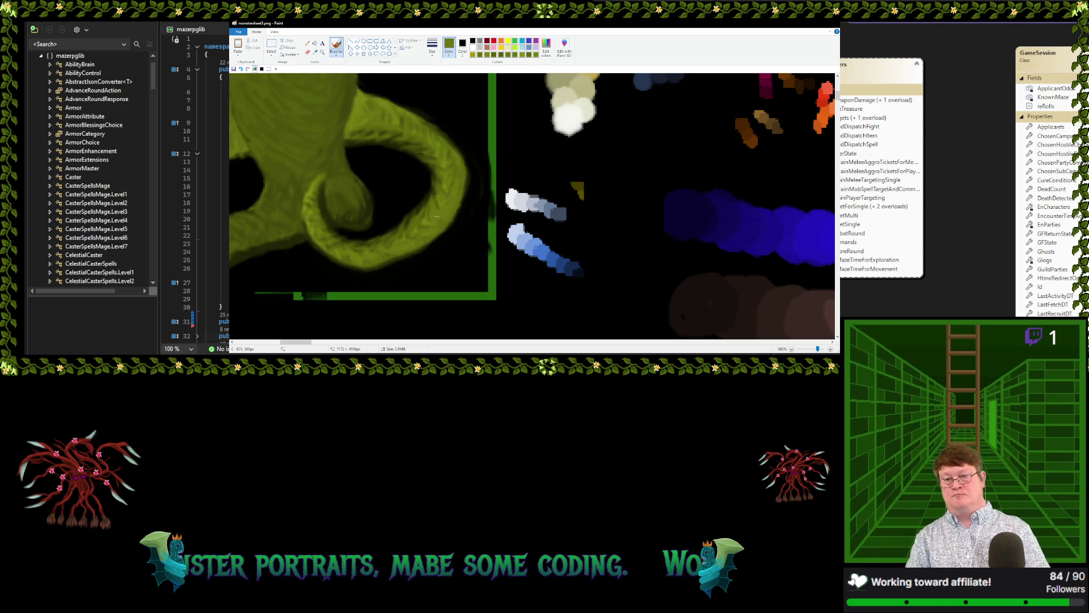
Zoom out to the whole dragon and set the painting colour to black
ctrl+scroll(397, 204, down, 3)
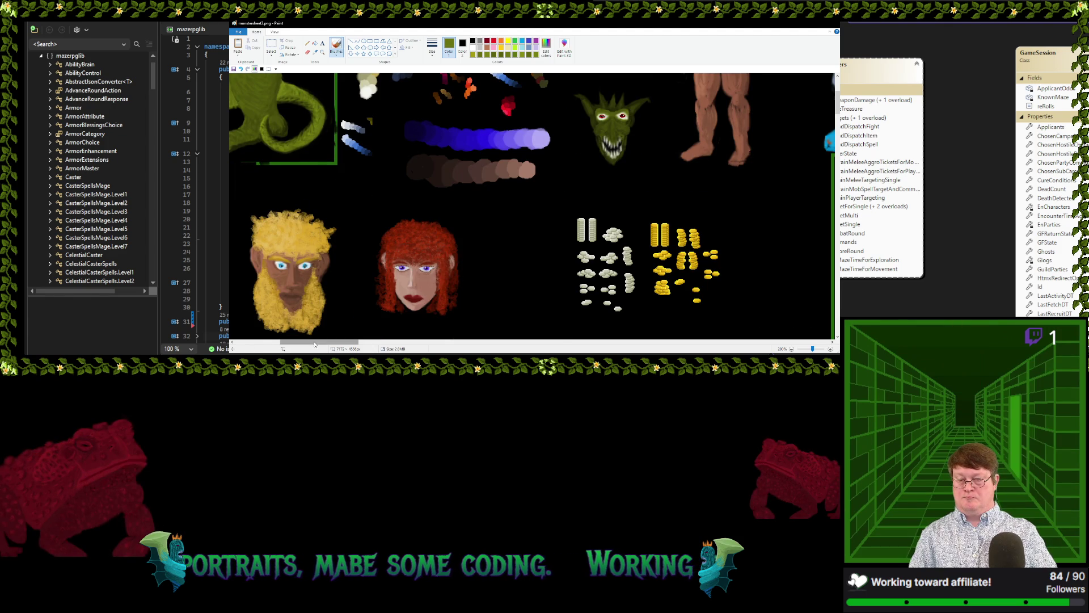
drag(311, 342, 291, 342)
scroll(402, 234, up, 3)
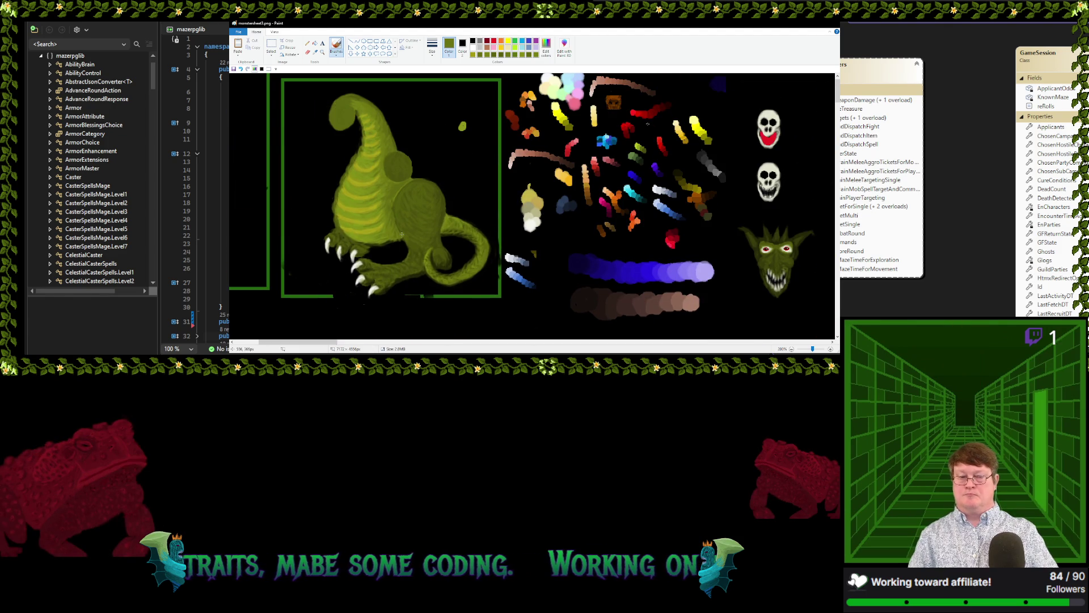
click(473, 40)
Zoom back in on the tail and darken its outer edge with a black stroke
scroll(439, 222, up, 1)
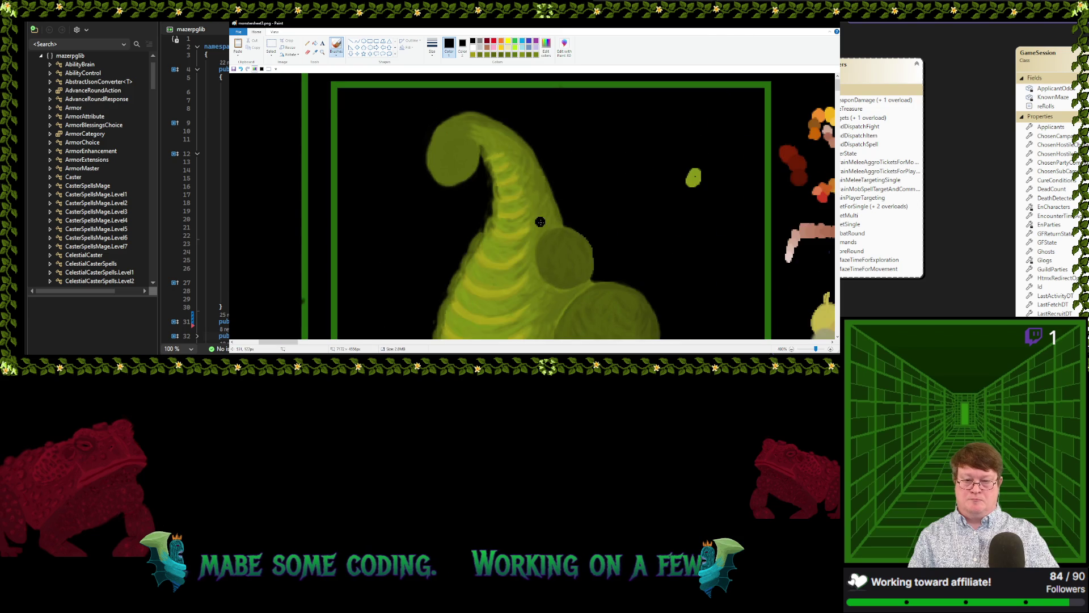
scroll(498, 225, down, 5)
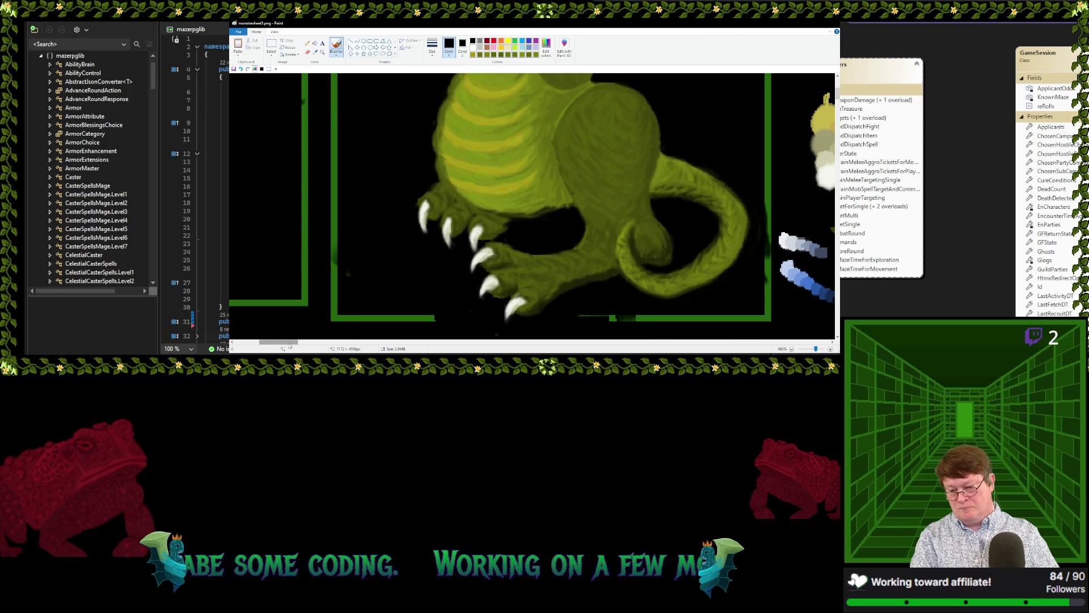
drag(278, 342, 297, 342)
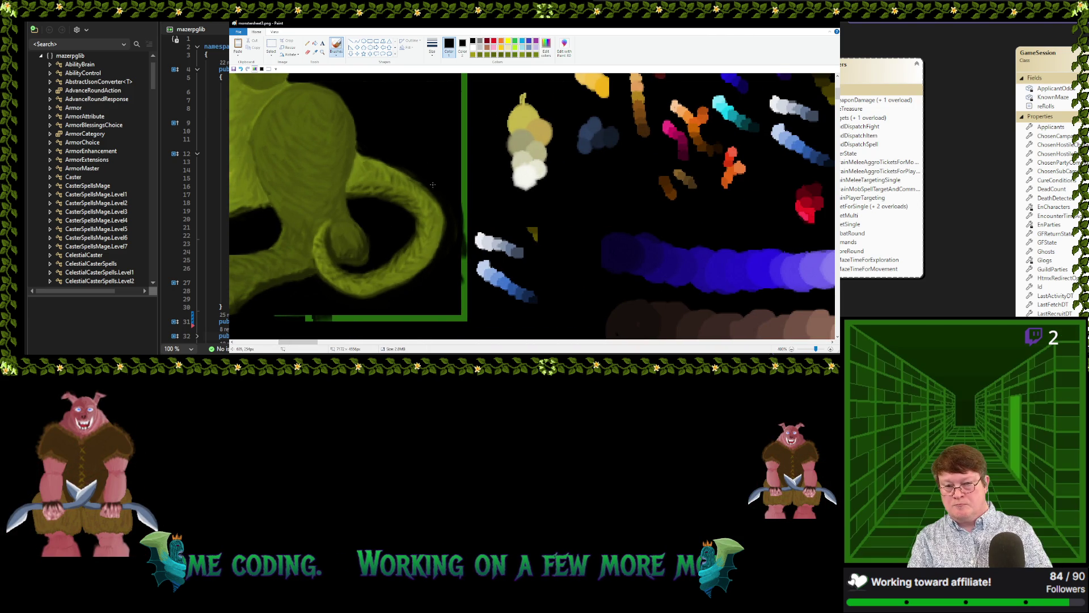
drag(435, 193, 450, 211)
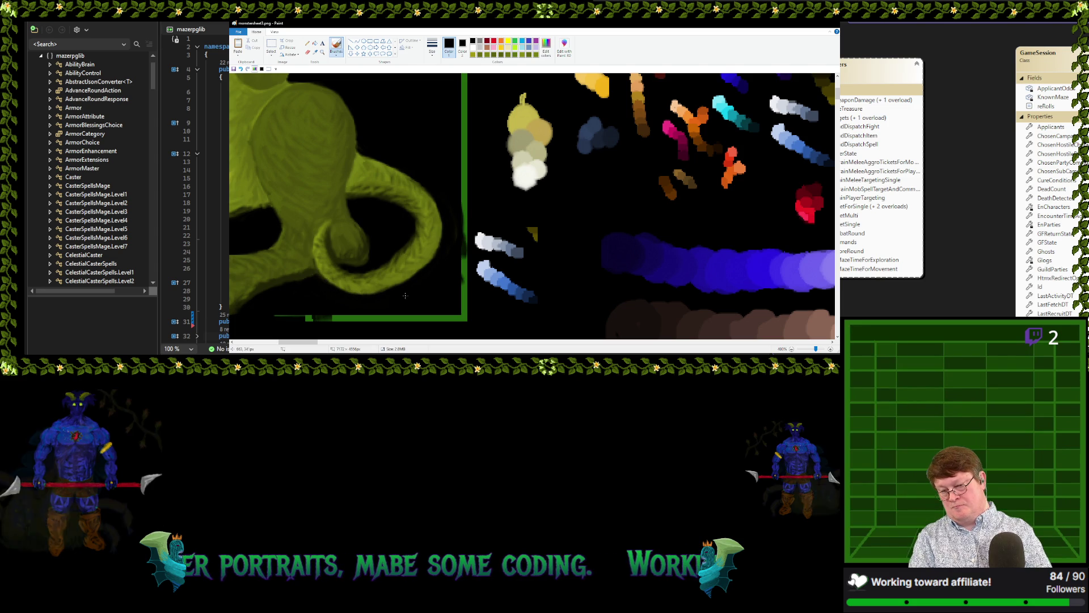
Darken the tail's lower edge with a thin black stroke
drag(326, 279, 368, 292)
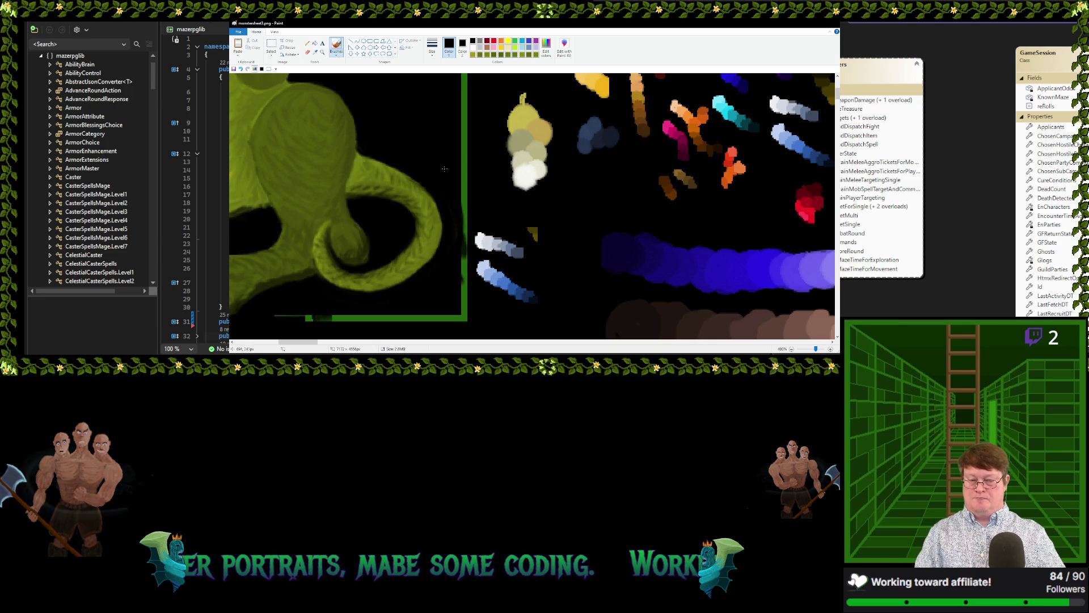
scroll(292, 152, down, 2)
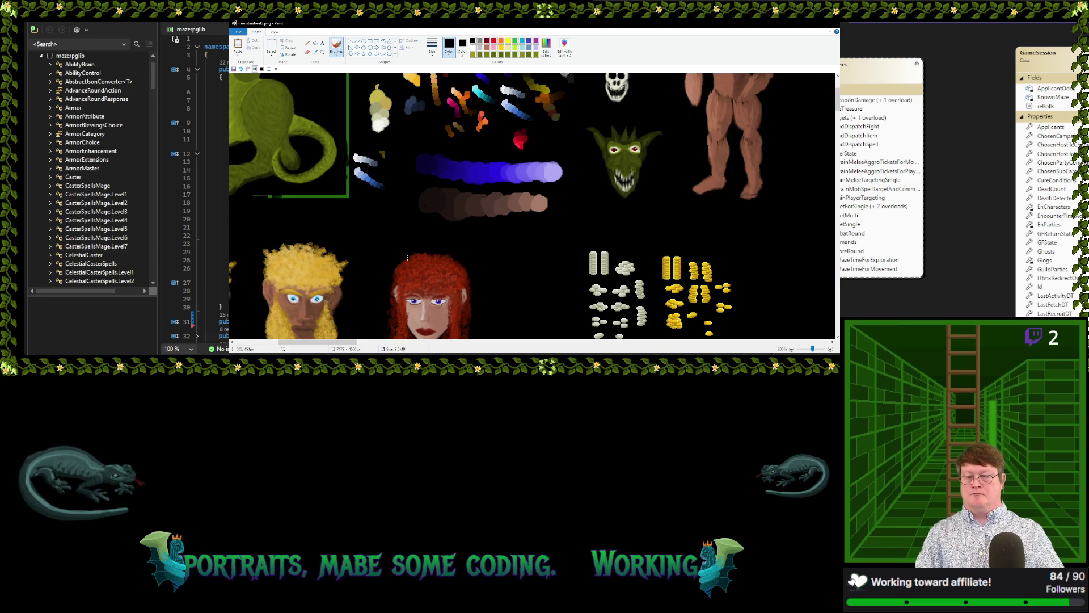
Sample the dragon's olive green, dab two test spots beside it, then resample from the body
drag(351, 343, 325, 344)
scroll(496, 160, up, 4)
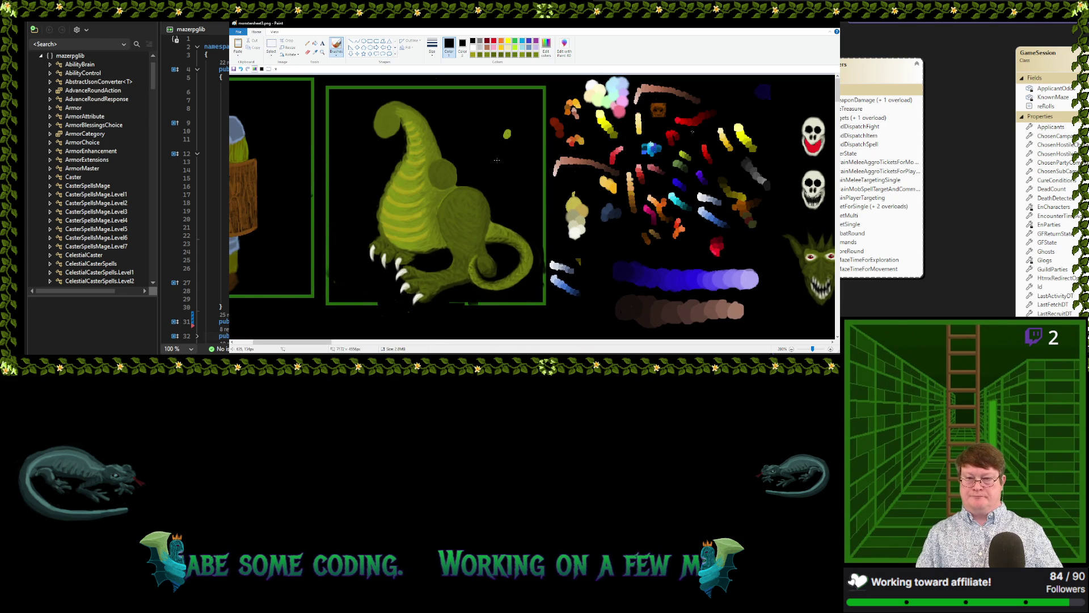
click(315, 53)
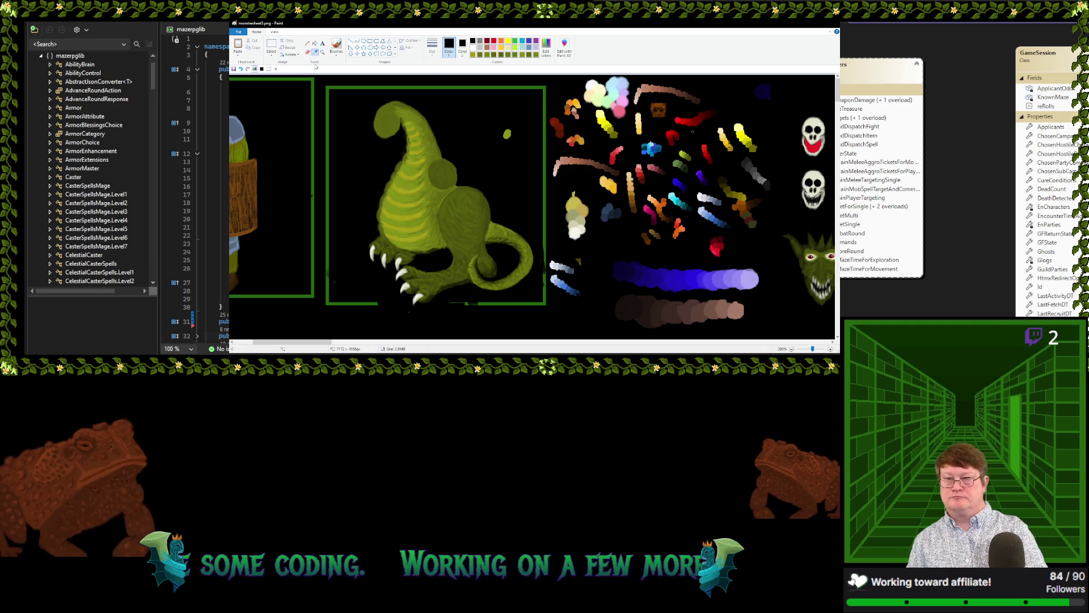
click(388, 216)
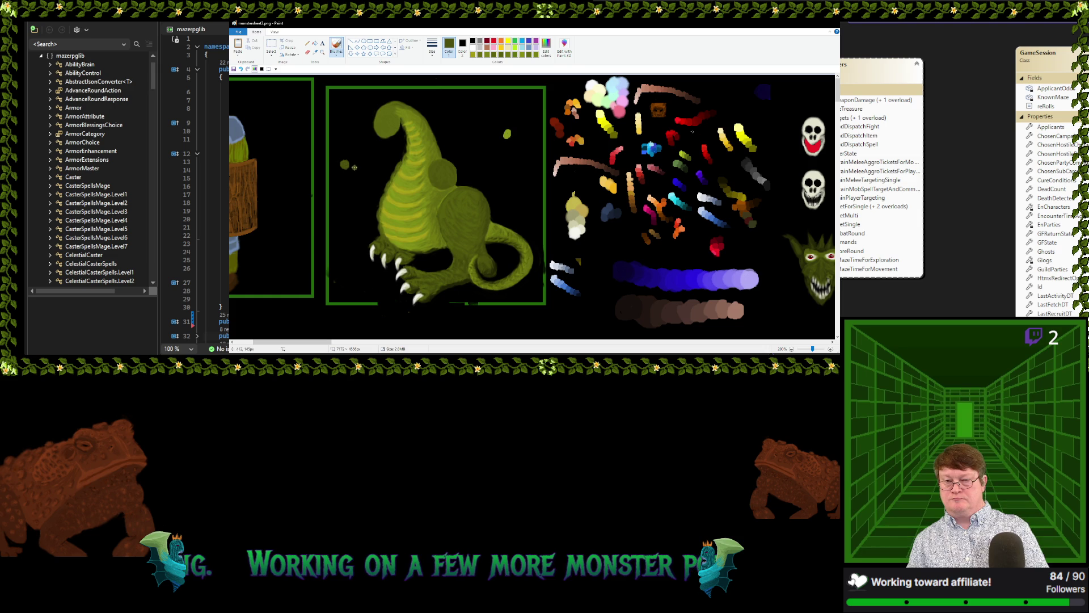
click(354, 171)
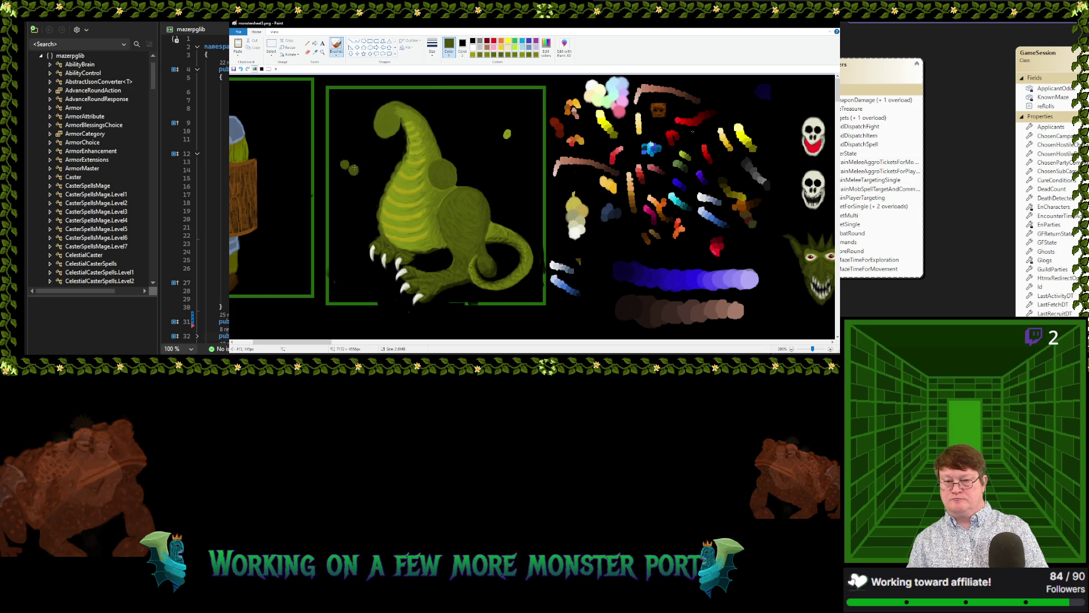
click(366, 172)
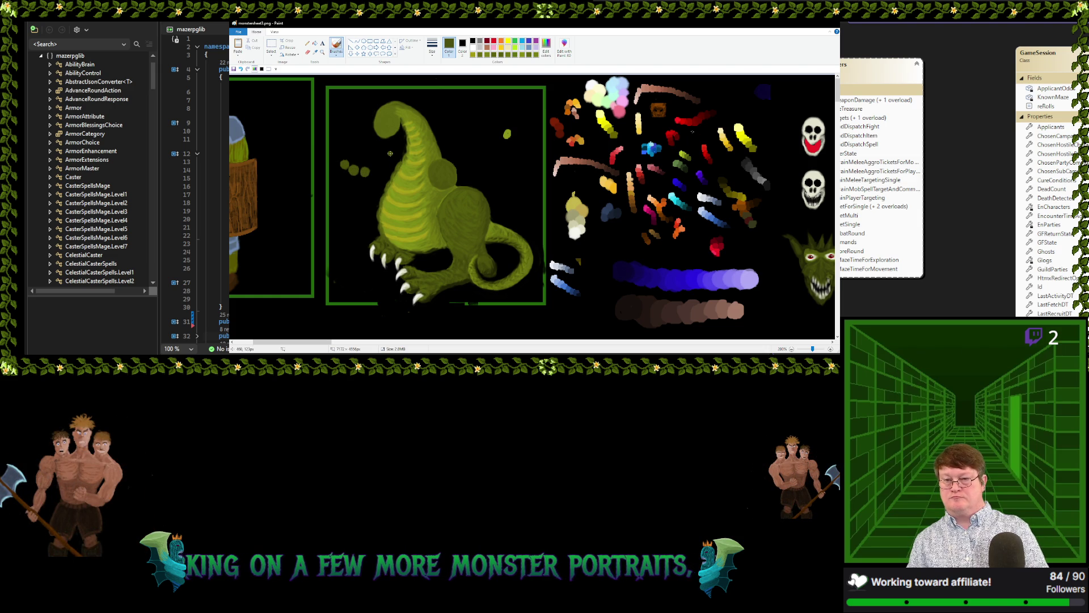
click(315, 52)
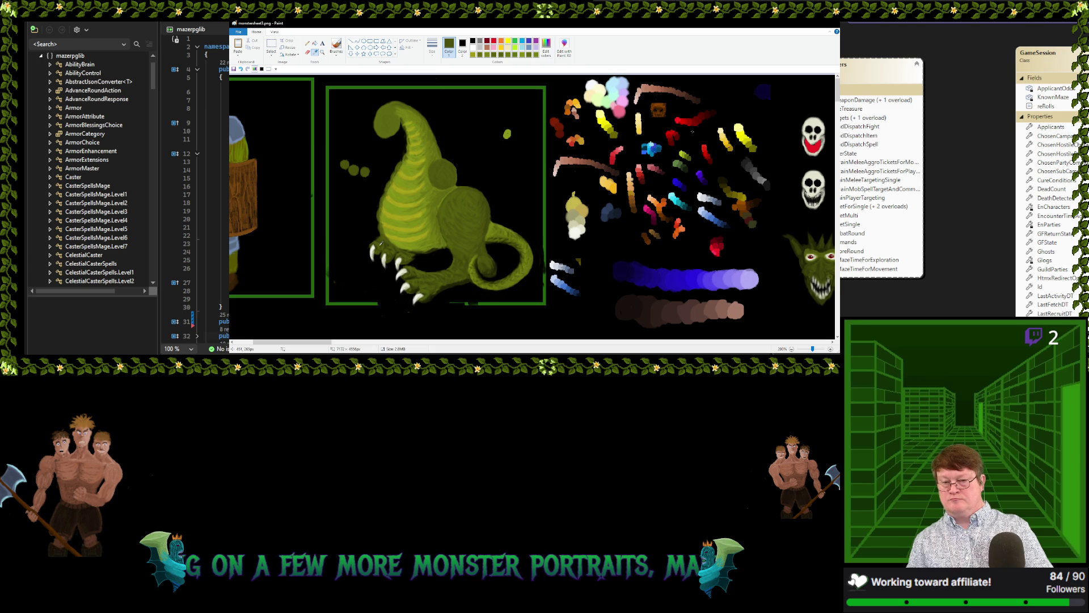
click(376, 221)
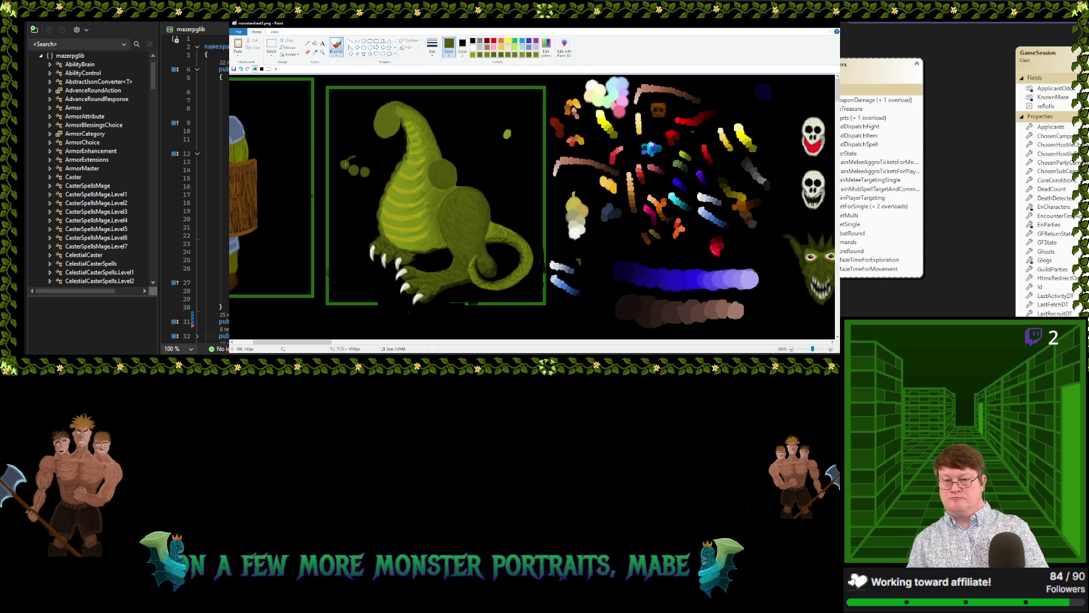